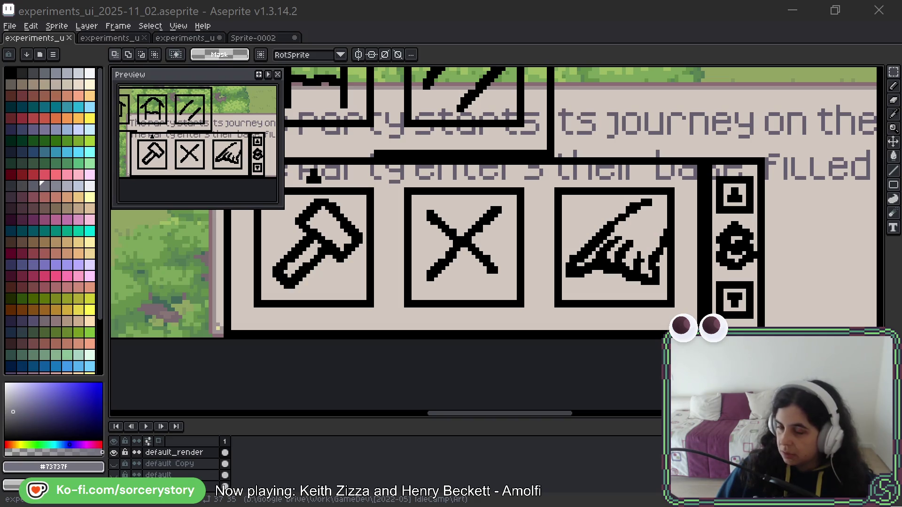
# - Move the stone-carving reference window over the canvas and zoom the image to 210%
pyautogui.moveTo(901, 155)
pyautogui.mouseDown()
pyautogui.moveTo(706, 153)
pyautogui.moveTo(458, 77)
pyautogui.mouseUp()
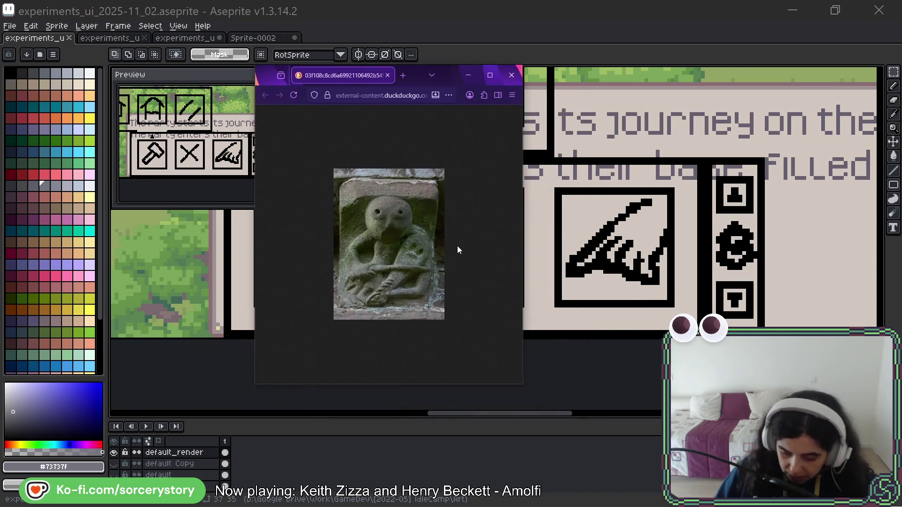
pyautogui.scroll(5, 397, 293)
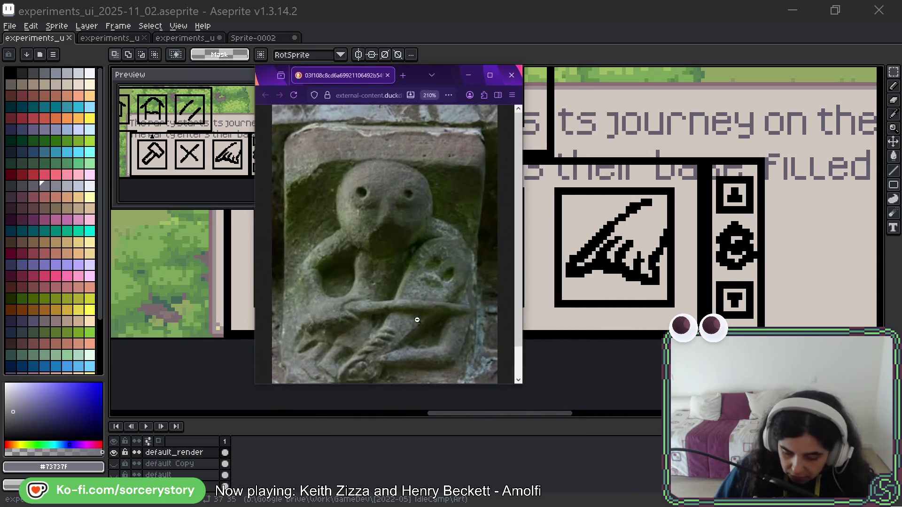
pyautogui.scroll(-1, 417, 320)
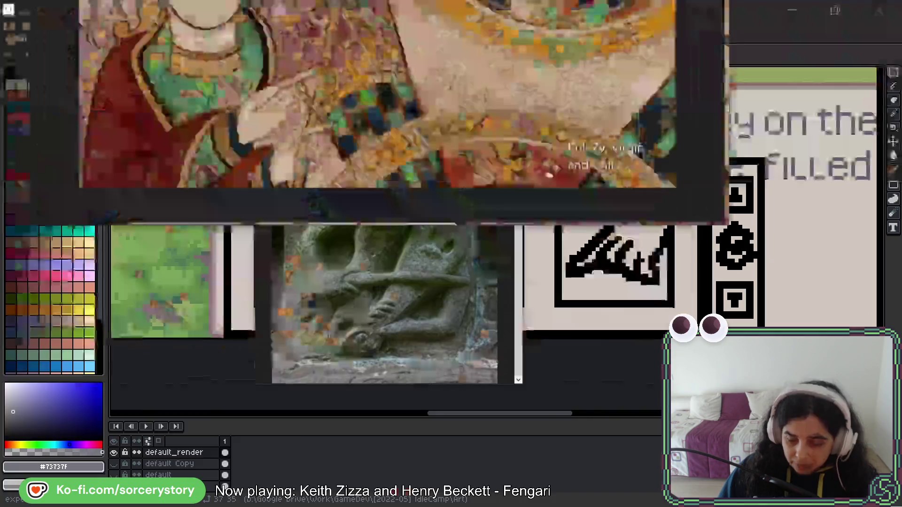
pyautogui.moveTo(576, 0); pyautogui.dragTo(613, 12)
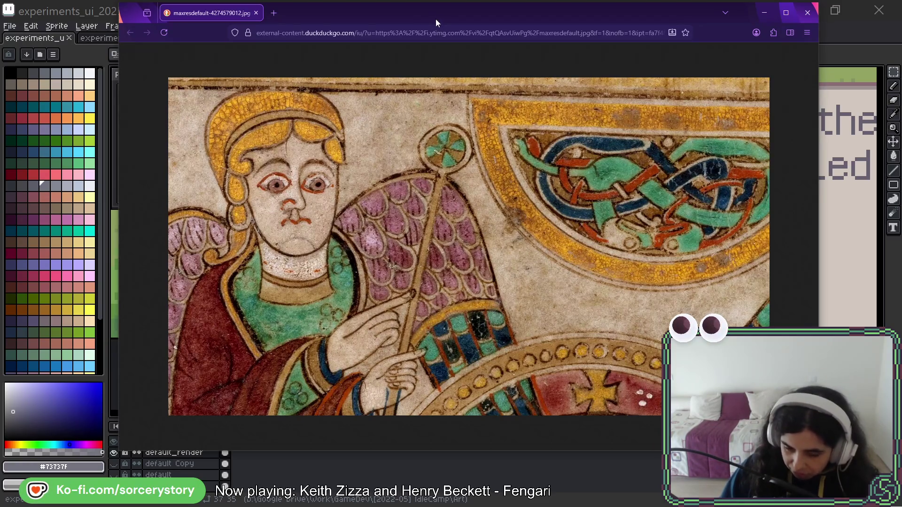
# - Close the manuscript angel reference so the carved stone figure shows again
pyautogui.hotkey('ctrl', 'w')
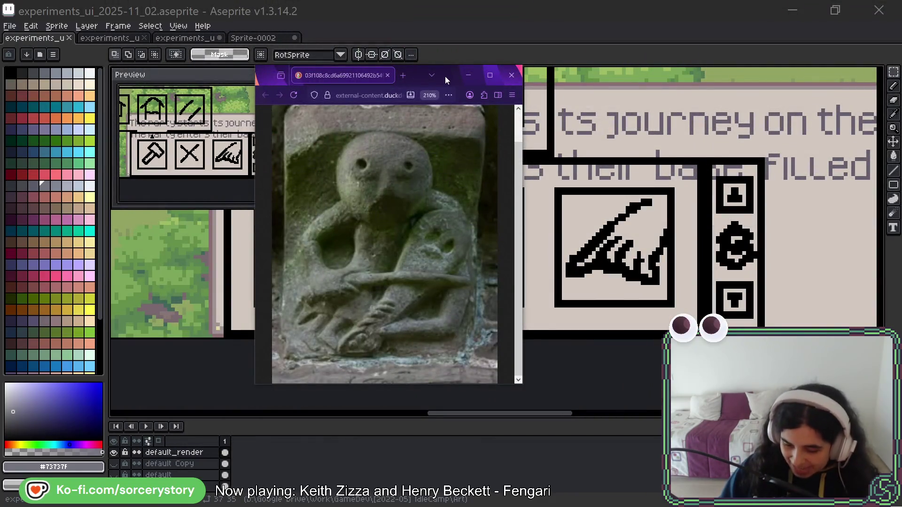
# - Close the stone-carving image, then hide the archer frieze reference to view the canvas
pyautogui.hotkey('ctrl', 'w')
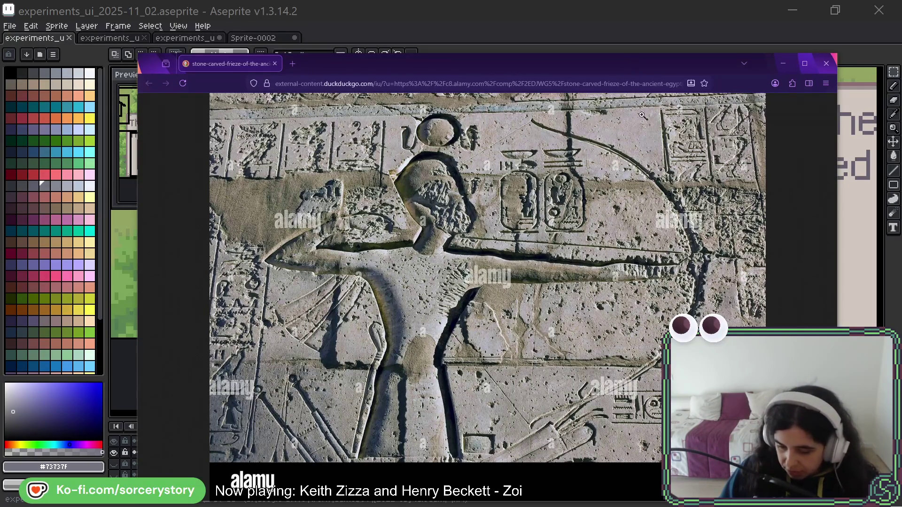
pyautogui.click(783, 63)
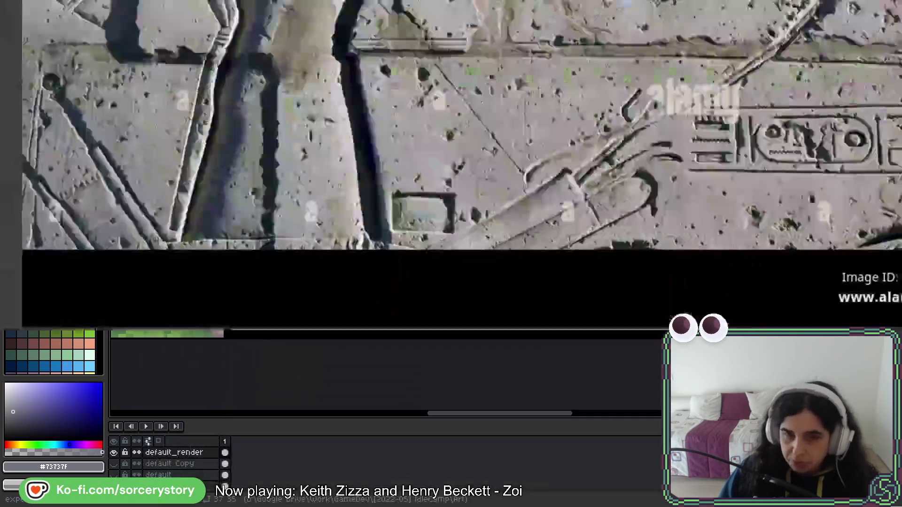
# - Bring the archer frieze and manuscript angel references up together for comparison
pyautogui.hotkey('alt', 'Tab')
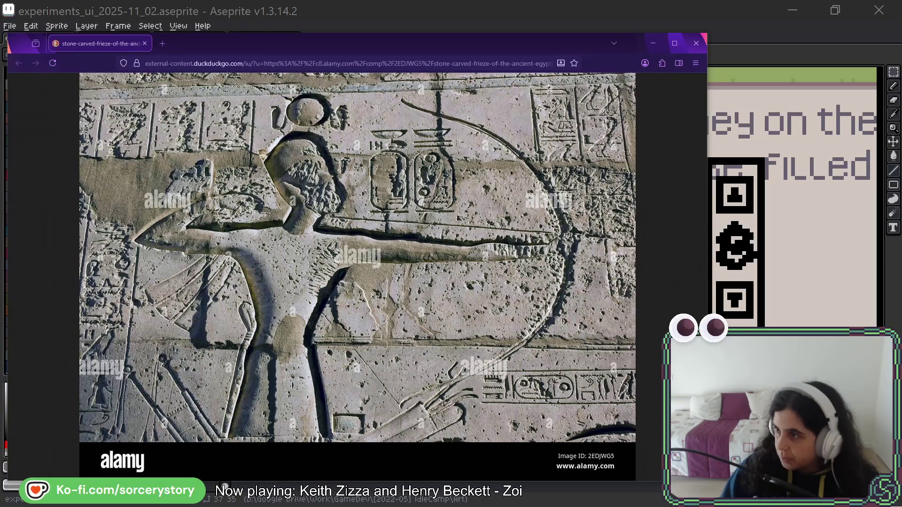
pyautogui.hotkey('alt', 'Tab')
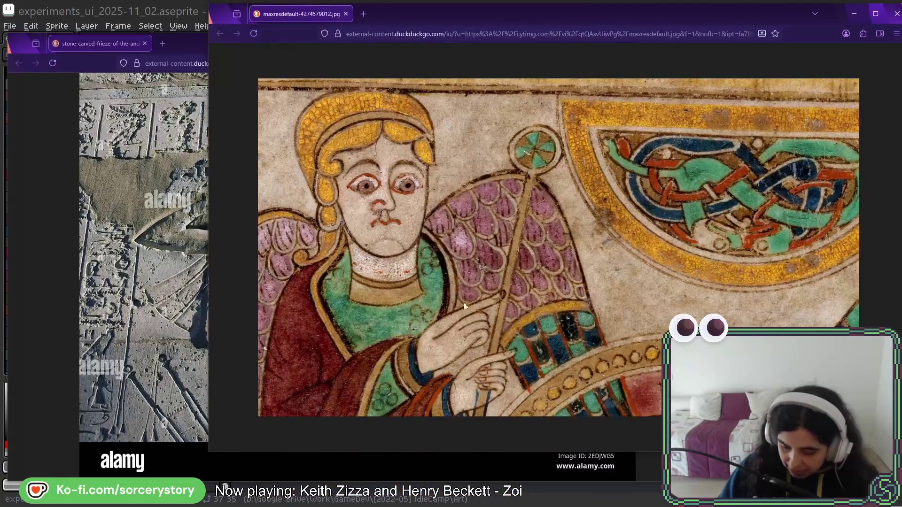
pyautogui.click(178, 46)
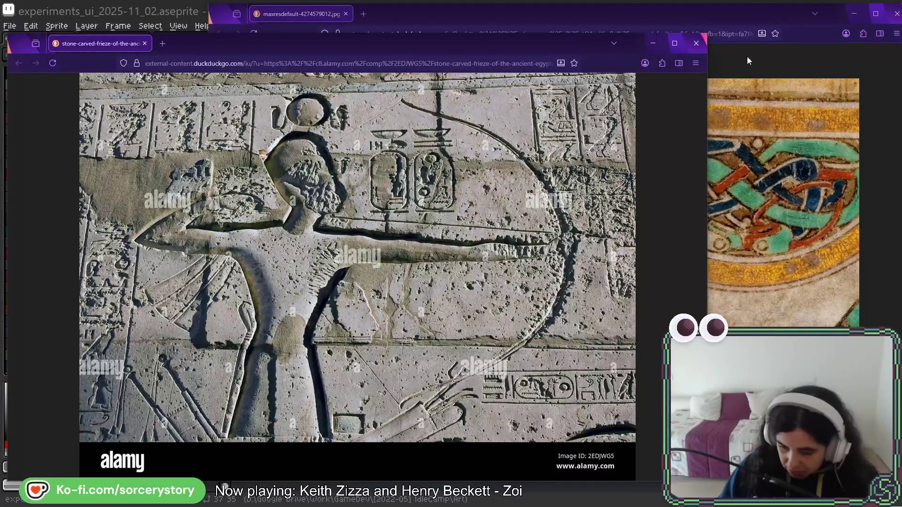
pyautogui.click(773, 55)
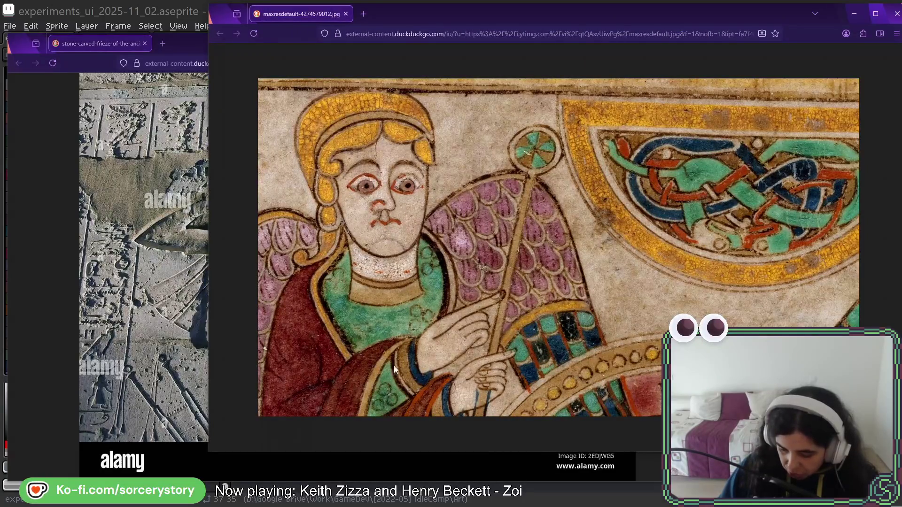
# - Narrow the angel window and close the frieze, leaving the Assyrian relief beside the angel
pyautogui.moveTo(206, 140)
pyautogui.mouseDown()
pyautogui.moveTo(387, 155)
pyautogui.moveTo(432, 179)
pyautogui.mouseUp()
pyautogui.click(376, 46)
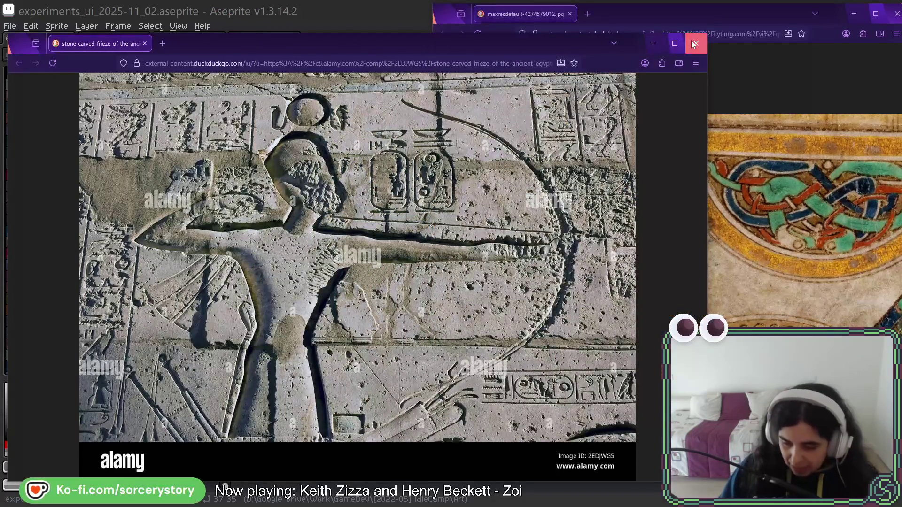
pyautogui.click(691, 40)
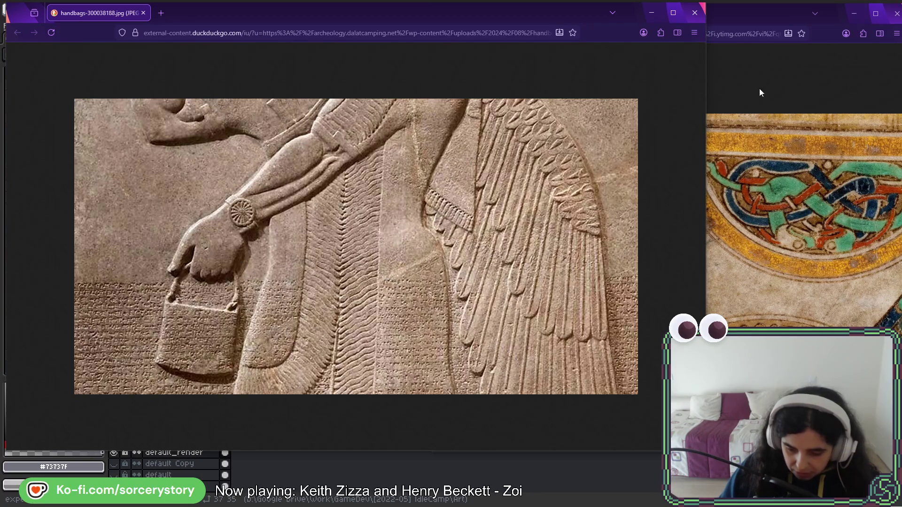
pyautogui.click(765, 71)
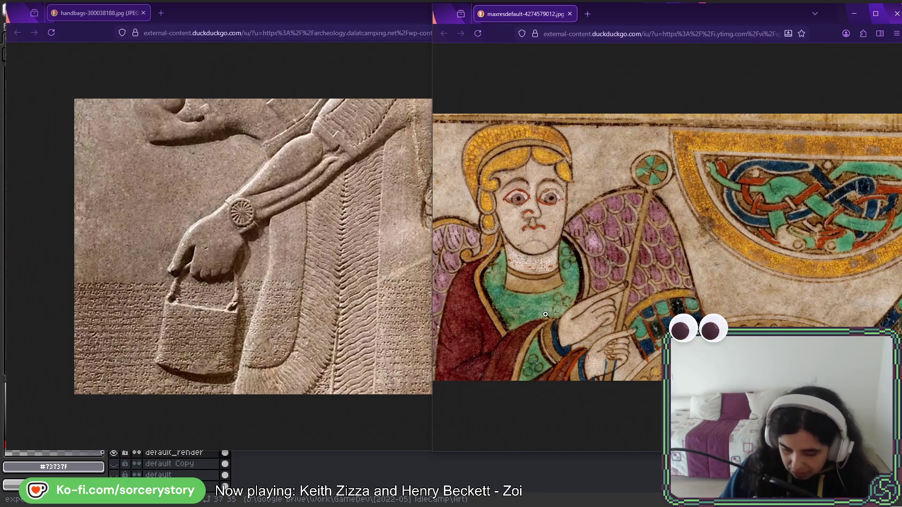
# - Minimize the Assyrian relief window, unsnap the manuscript window, and close it
pyautogui.click(366, 27)
pyautogui.click(662, 13)
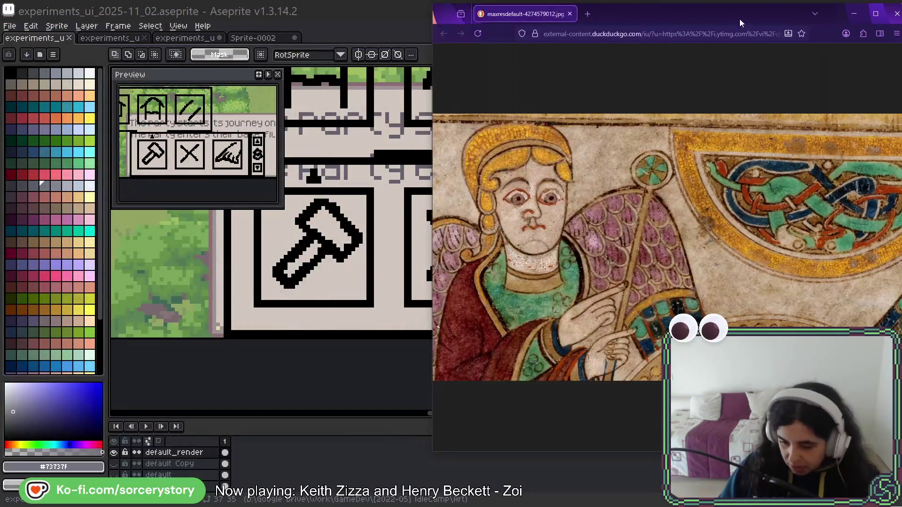
pyautogui.moveTo(739, 23); pyautogui.dragTo(548, 32)
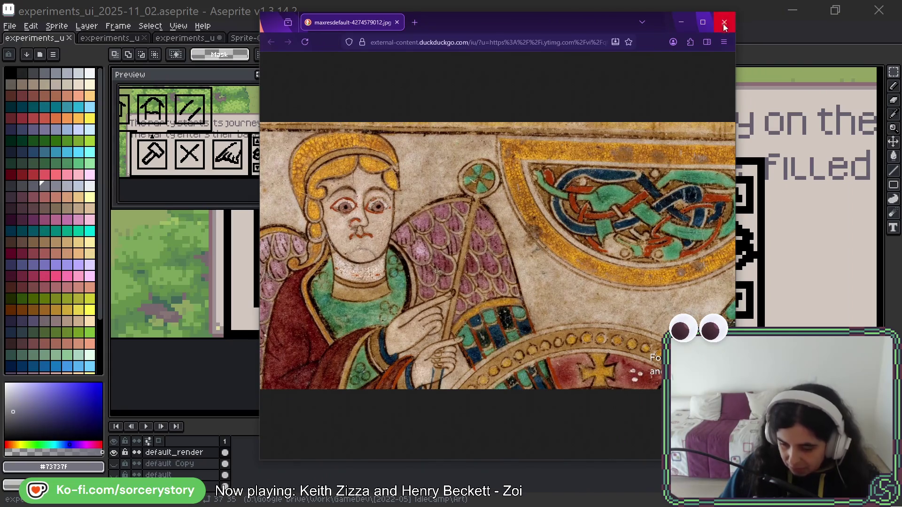
pyautogui.click(723, 23)
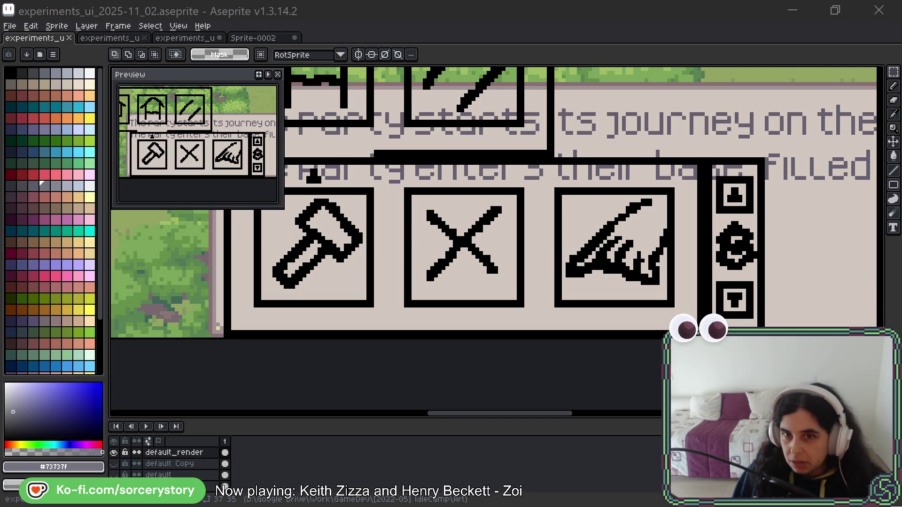
# - Switch to the Egyptian wall carving of two figures raising hands beneath hieroglyphs
pyautogui.hotkey('alt', 'Tab')
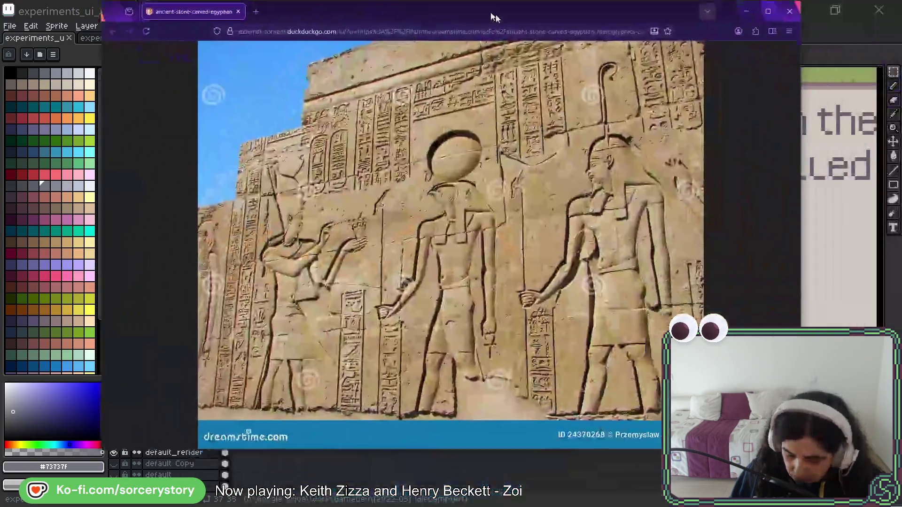
# - Maximize the Horus temple carving, then close the smaller Egyptian carving window
pyautogui.doubleClick(493, 16)
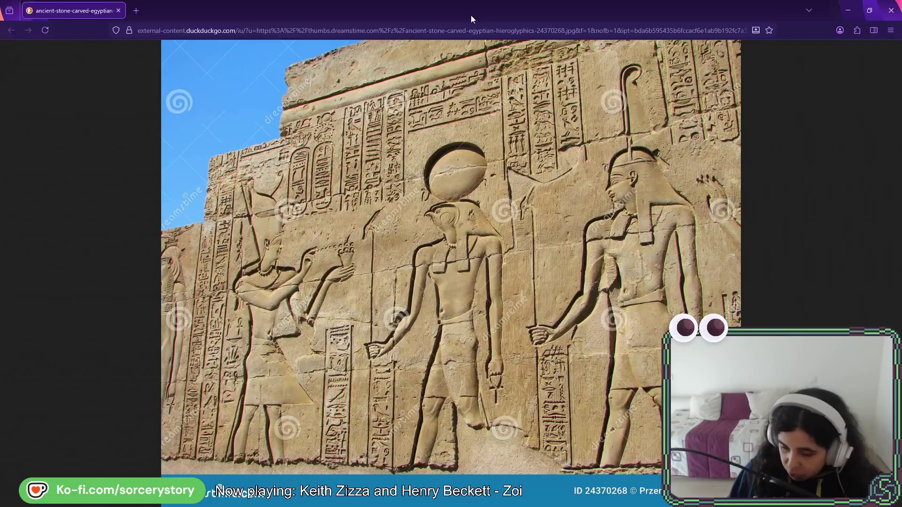
pyautogui.hotkey('ctrl', 'w')
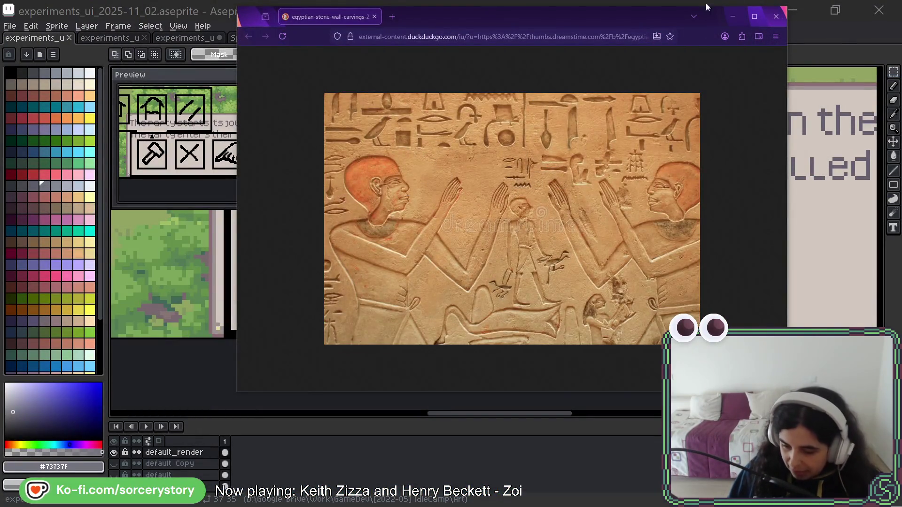
pyautogui.click(782, 21)
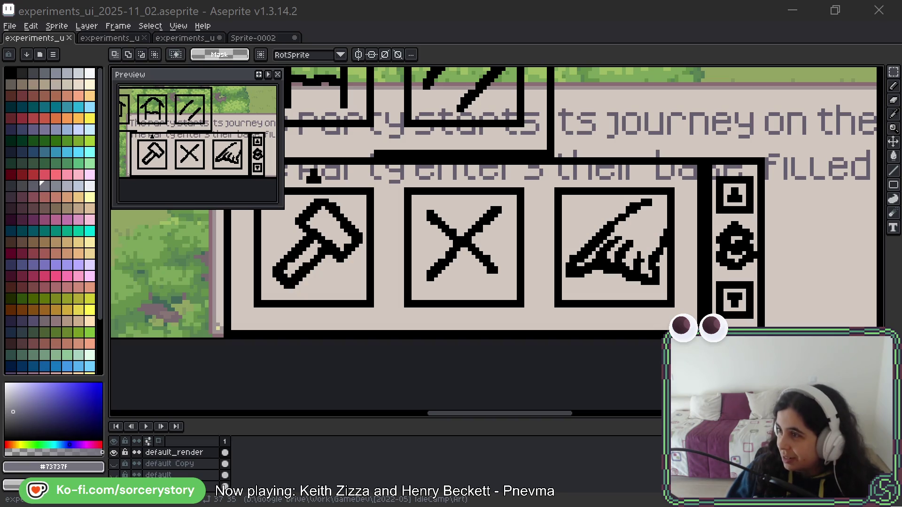
# - Switch back to the Egyptian carving of figures raising arms beneath hieroglyphs
pyautogui.hotkey('alt', 'Tab')
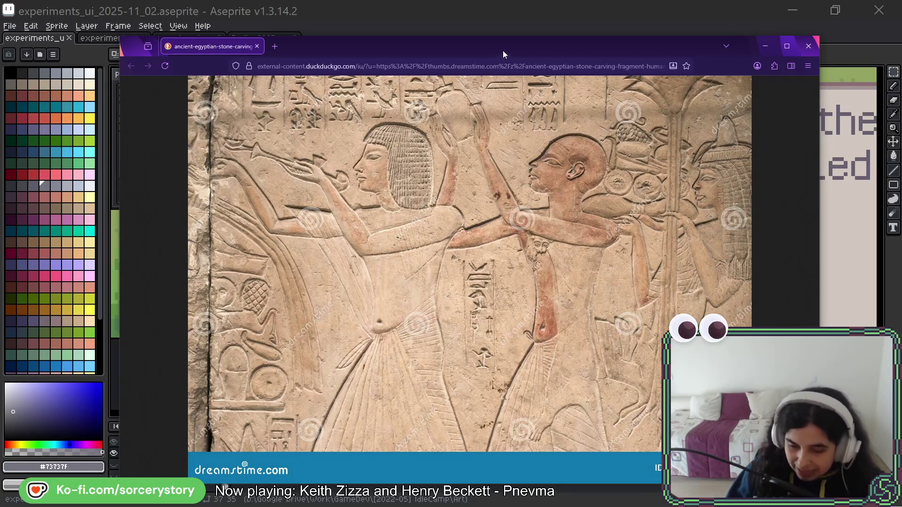
# - Minimize the Egyptian relief and move the bearded horseman relief window over the artwork
pyautogui.click(765, 46)
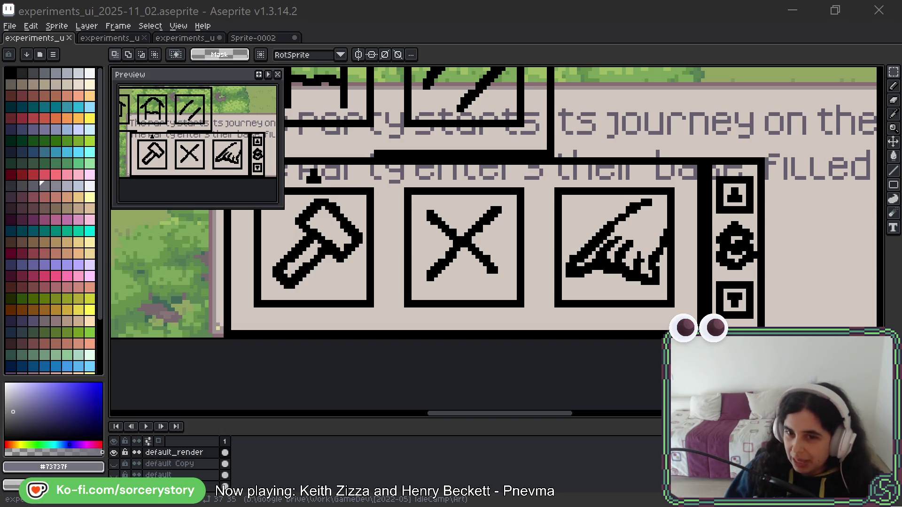
pyautogui.moveTo(396, 0)
pyautogui.mouseDown()
pyautogui.moveTo(410, 89)
pyautogui.moveTo(447, 50)
pyautogui.mouseUp()
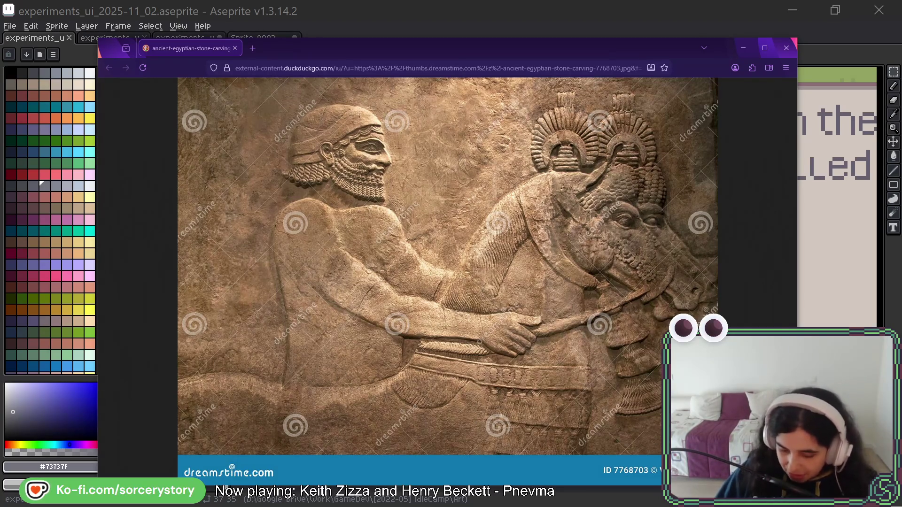
# - Drag both relief windows out of view and minimize the Assyrian relief
pyautogui.moveTo(364, 43)
pyautogui.mouseDown()
pyautogui.moveTo(418, 57)
pyautogui.moveTo(537, 51)
pyautogui.moveTo(390, 0)
pyautogui.mouseUp()
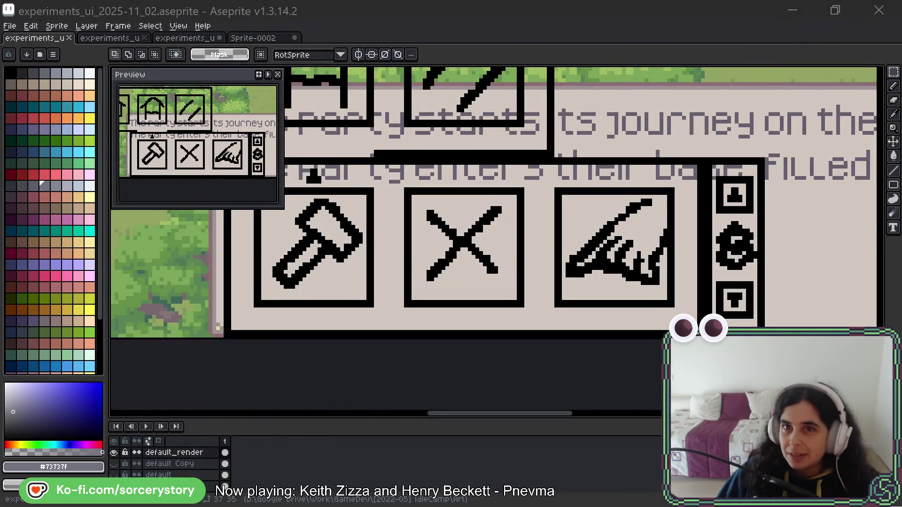
pyautogui.hotkey('alt', 'Tab')
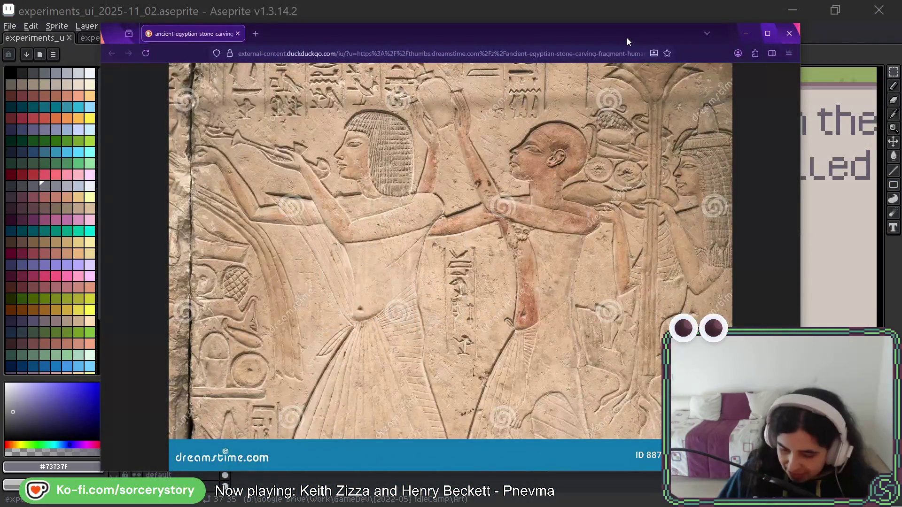
pyautogui.moveTo(626, 38); pyautogui.dragTo(626, 0)
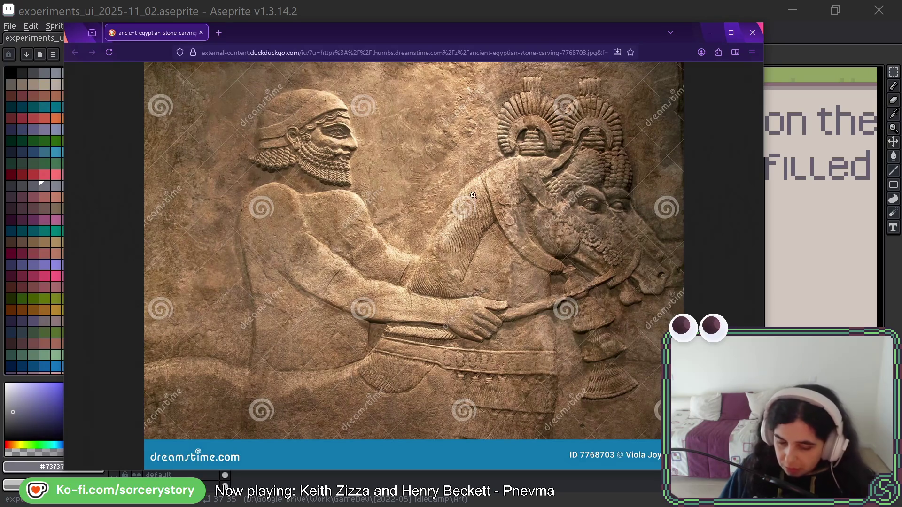
pyautogui.press('super+Down')
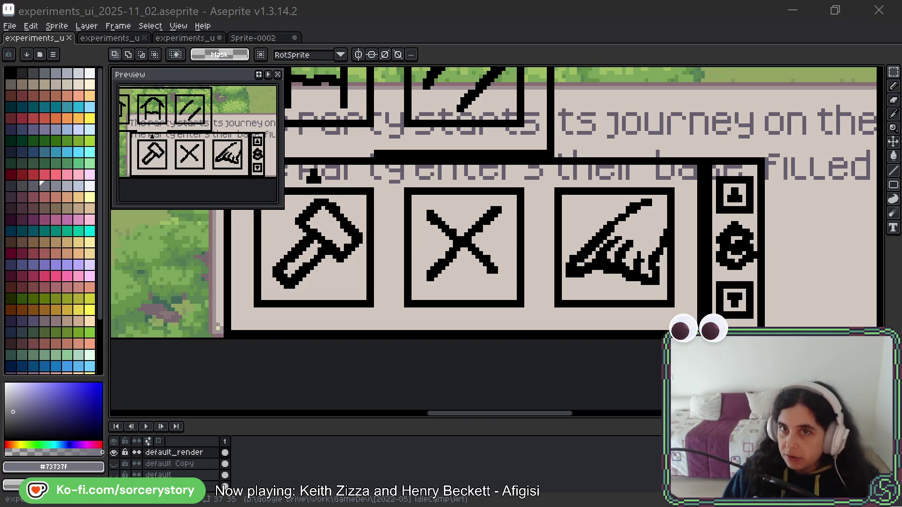
# - Bring the Egyptian relief reference window forward and shift it slightly lower and left
pyautogui.hotkey('alt', 'Tab')
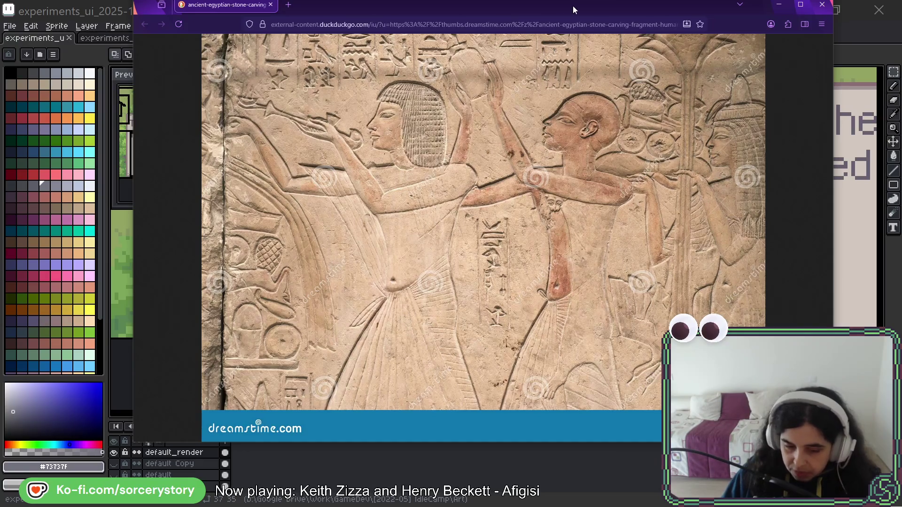
pyautogui.moveTo(573, 10); pyautogui.dragTo(550, 45)
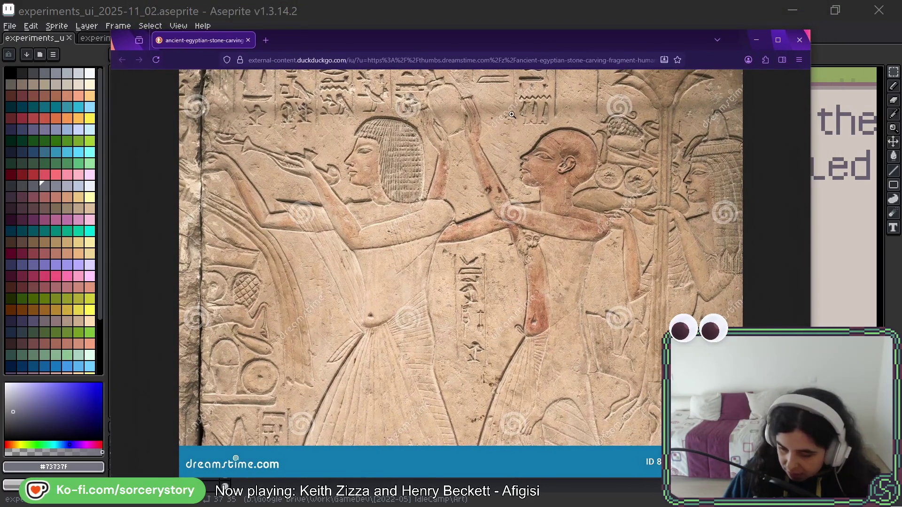
# - Switch away from the Egyptian relief, then switch back to show the Assyrian horse relief
pyautogui.hotkey('alt', 'Tab')
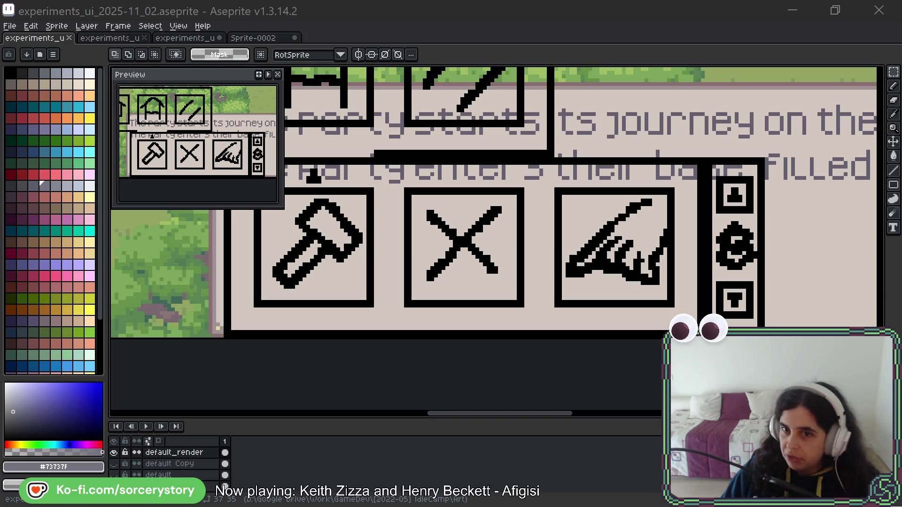
pyautogui.hotkey('alt', 'Tab')
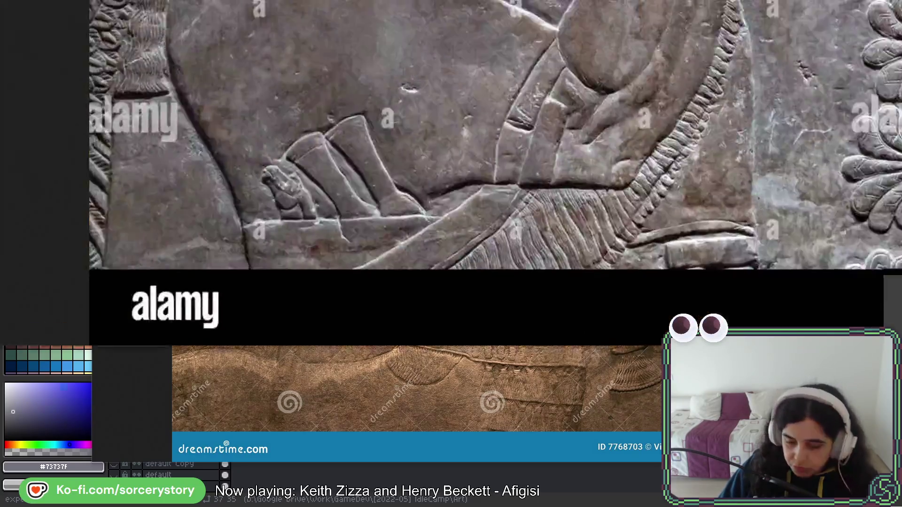
# - Place the winged-figure and horse relief windows side by side, widen one, then minimize both
pyautogui.moveTo(826, 9)
pyautogui.mouseDown()
pyautogui.moveTo(805, 102)
pyautogui.moveTo(666, 96)
pyautogui.moveTo(619, 74)
pyautogui.mouseUp()
pyautogui.moveTo(559, 27); pyautogui.dragTo(447, 19)
pyautogui.moveTo(680, 88)
pyautogui.mouseDown()
pyautogui.moveTo(220, 88)
pyautogui.moveTo(406, 81)
pyautogui.moveTo(382, 101)
pyautogui.moveTo(400, 116)
pyautogui.moveTo(413, 112)
pyautogui.mouseUp()
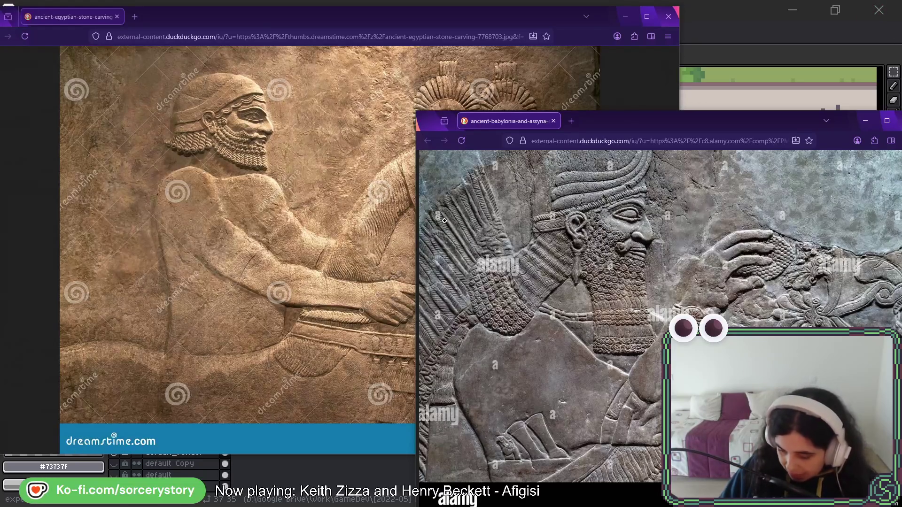
pyautogui.moveTo(744, 125); pyautogui.dragTo(691, 97)
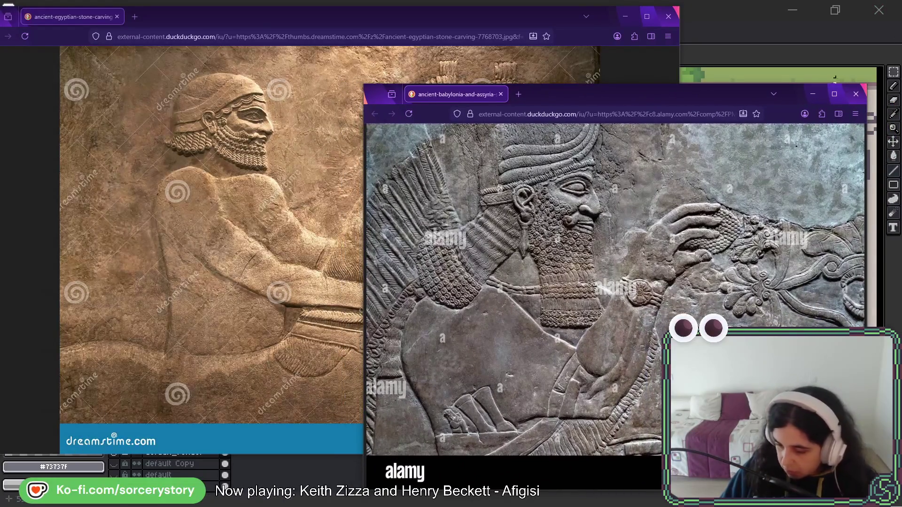
pyautogui.press('super+Down')
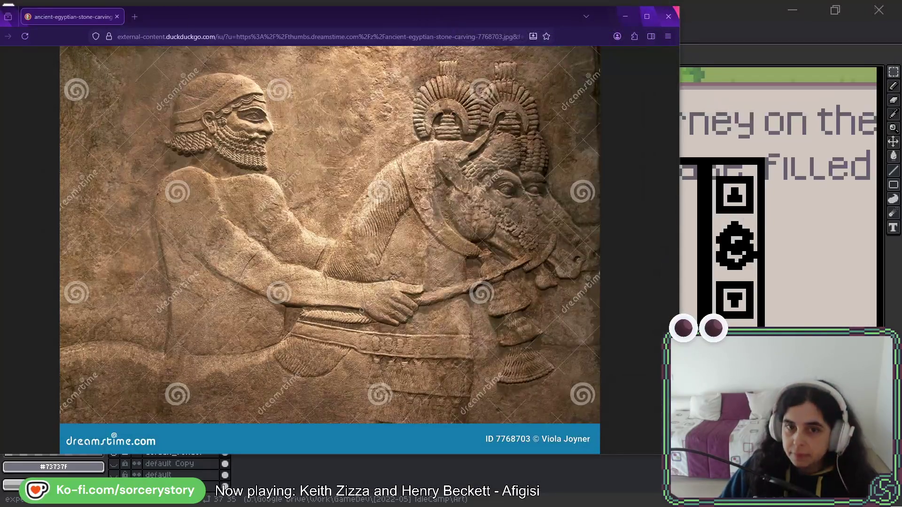
pyautogui.press('super+Down')
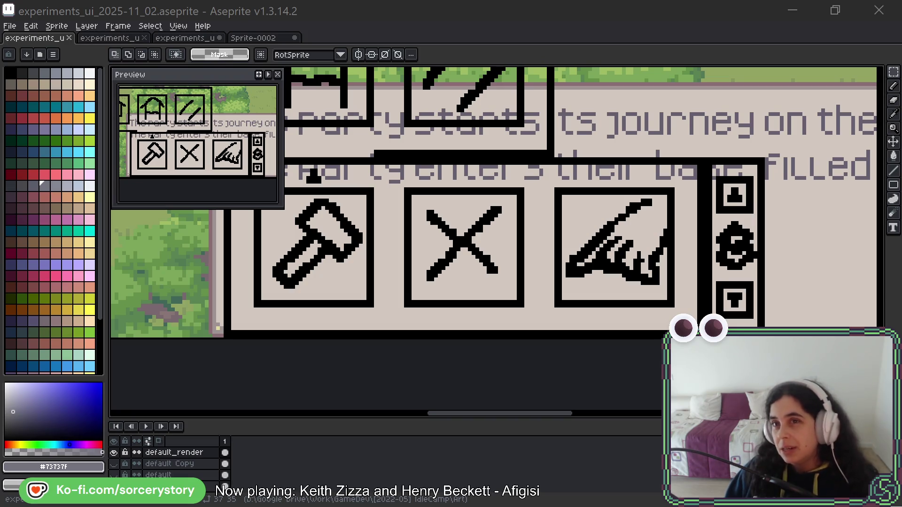
# - Switch to the Egyptian carving window and move it lower on screen
pyautogui.hotkey('alt', 'Tab')
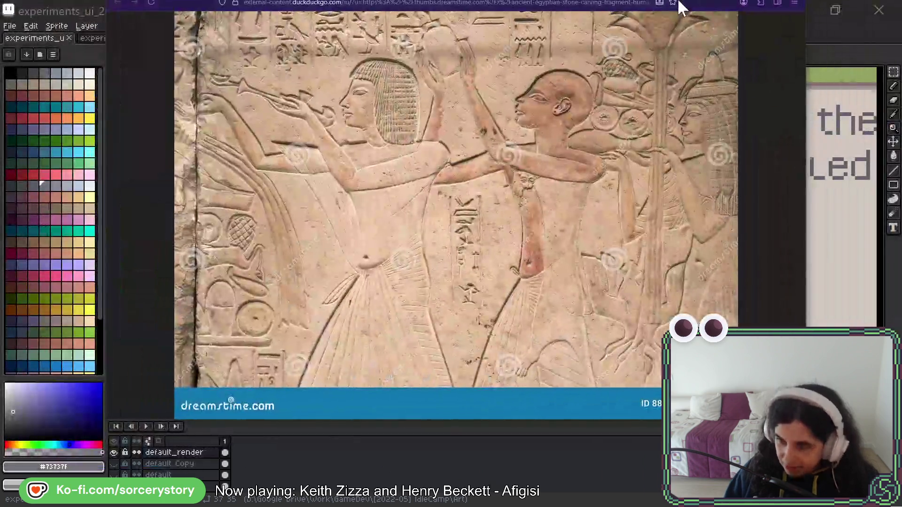
pyautogui.moveTo(681, 6)
pyautogui.mouseDown()
pyautogui.moveTo(528, 159)
pyautogui.moveTo(695, 52)
pyautogui.moveTo(730, 55)
pyautogui.mouseUp()
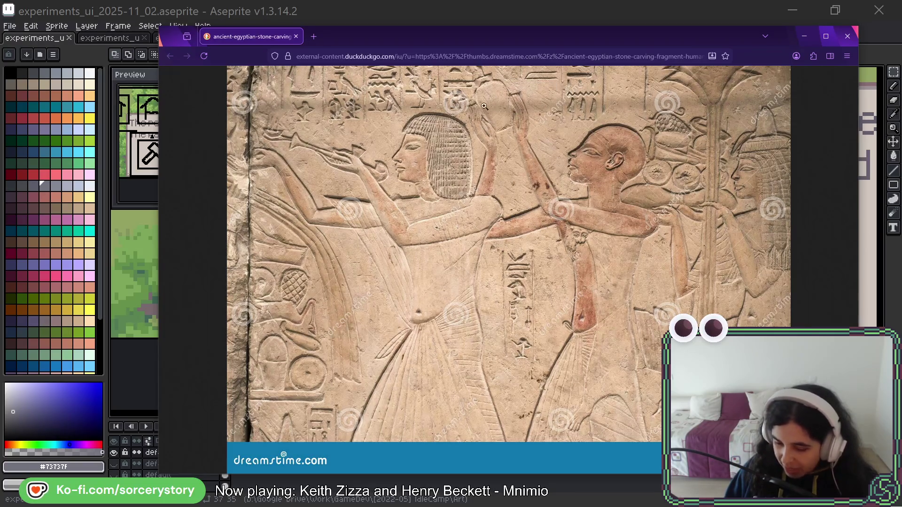
# - Cycle through the Egyptian and Assyrian horse reliefs, then close both reference windows
pyautogui.moveTo(567, 44); pyautogui.dragTo(752, 0)
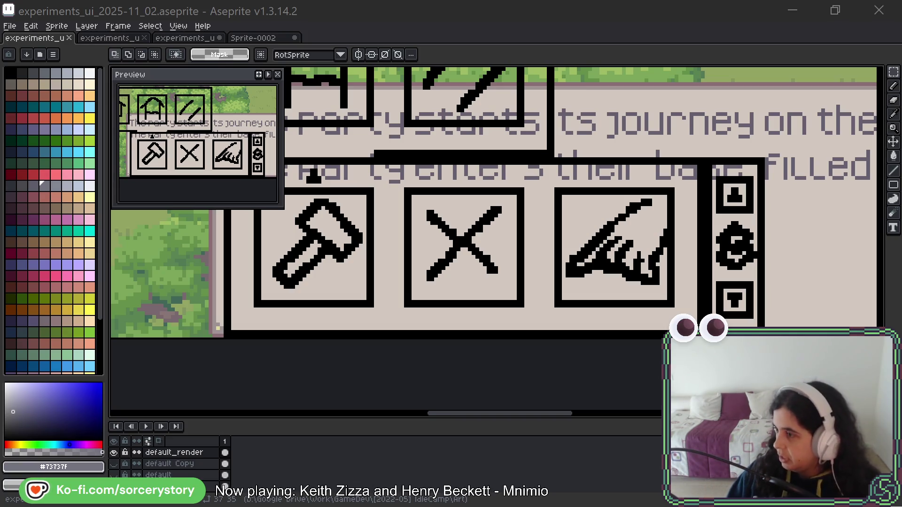
pyautogui.hotkey('alt', 'Tab')
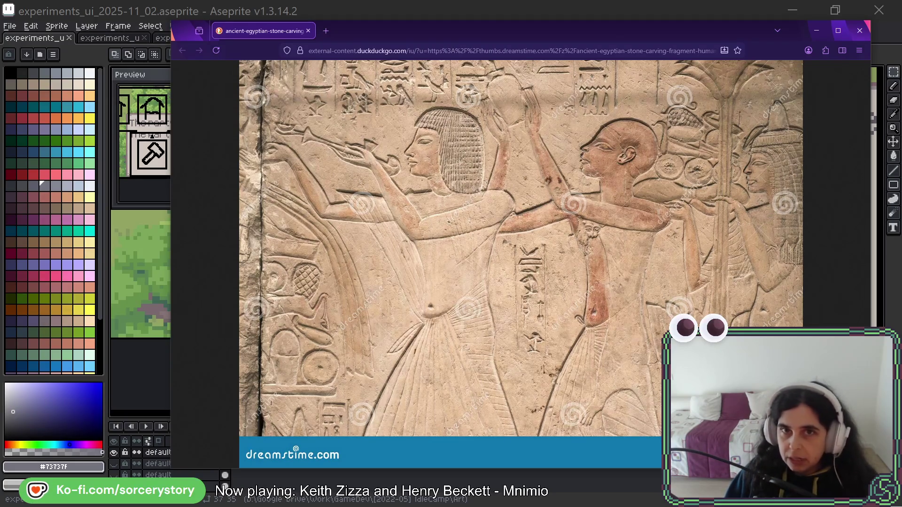
pyautogui.hotkey('alt', 'Tab')
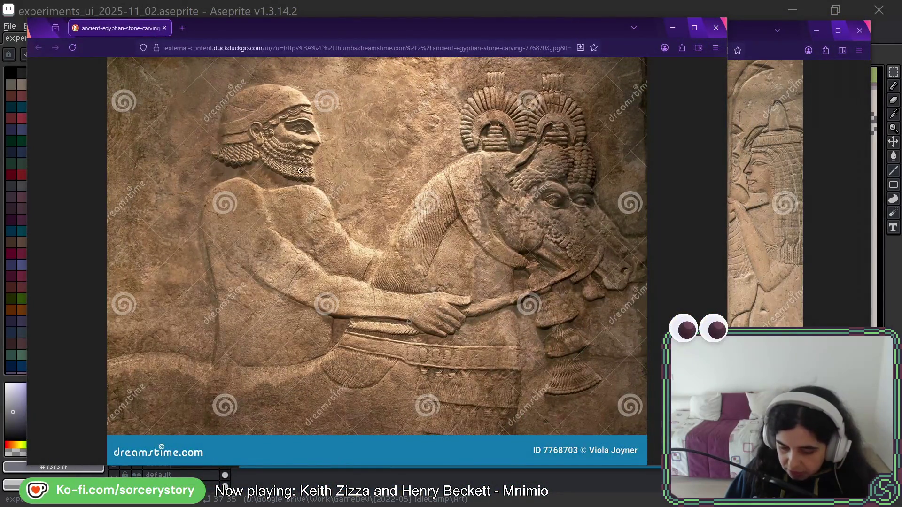
pyautogui.hotkey('ctrl', 'w')
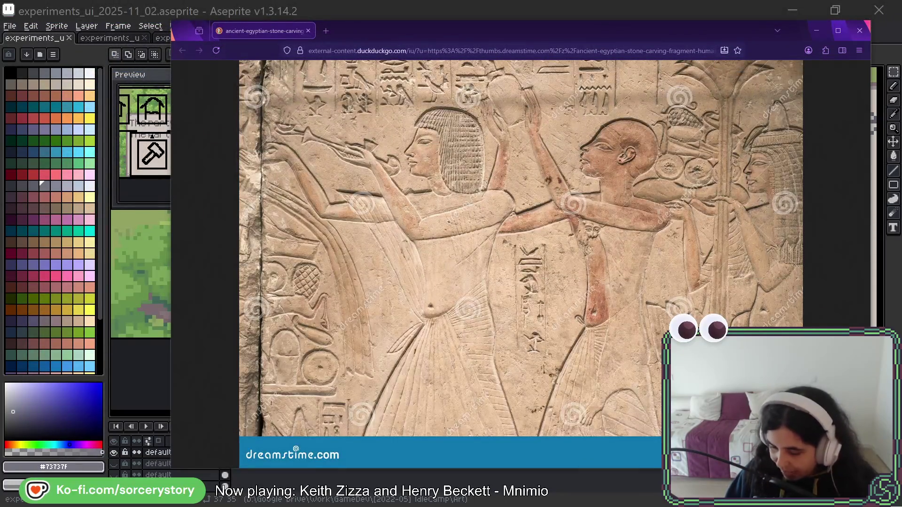
pyautogui.hotkey('ctrl', 'w')
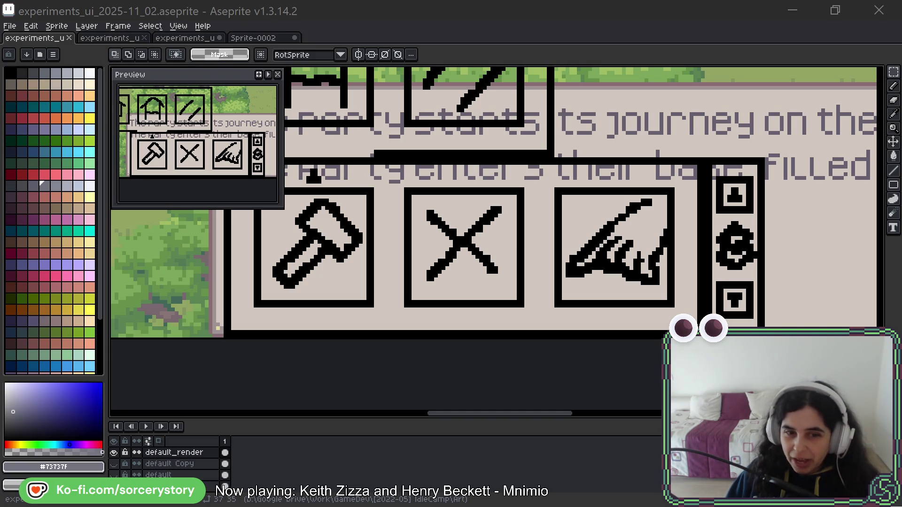
pyautogui.hotkey('alt', 'Tab')
pyautogui.moveTo(593, 7)
pyautogui.mouseDown()
pyautogui.moveTo(665, 8)
pyautogui.moveTo(533, 8)
pyautogui.moveTo(513, 60)
pyautogui.moveTo(541, 54)
pyautogui.mouseUp()
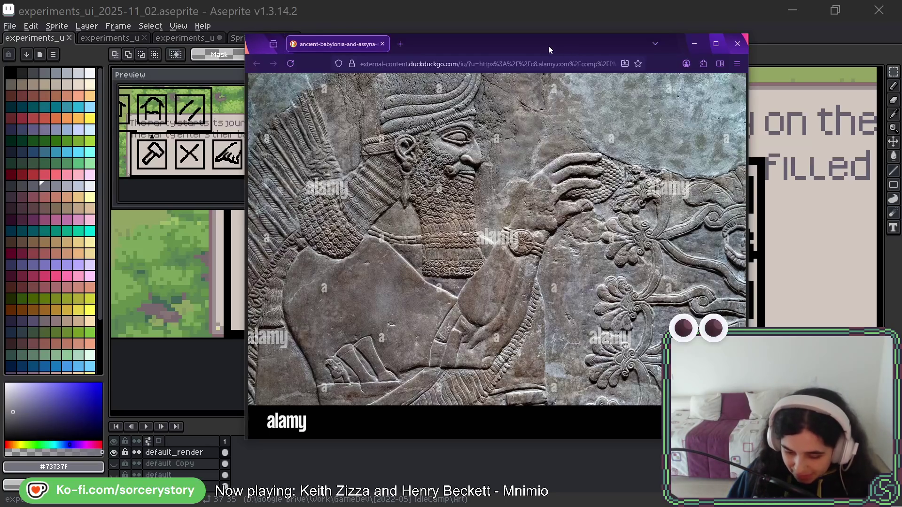
pyautogui.press('super+Down')
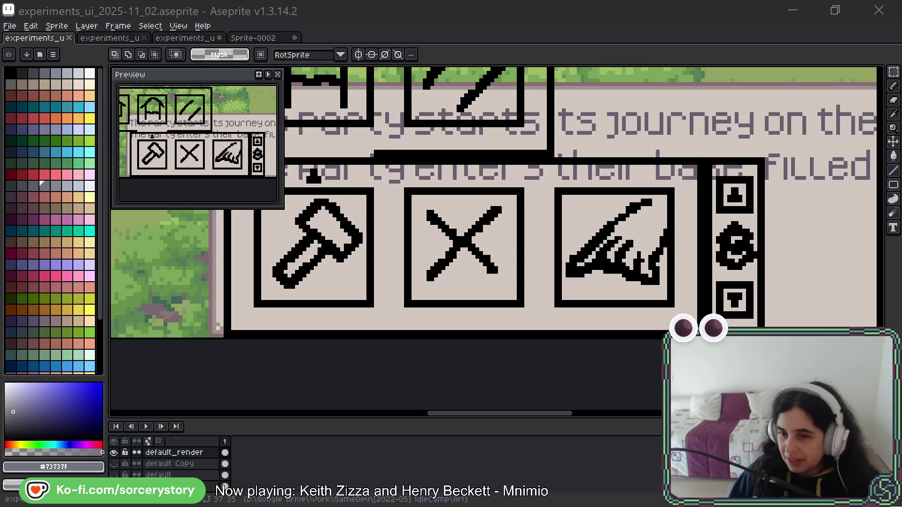
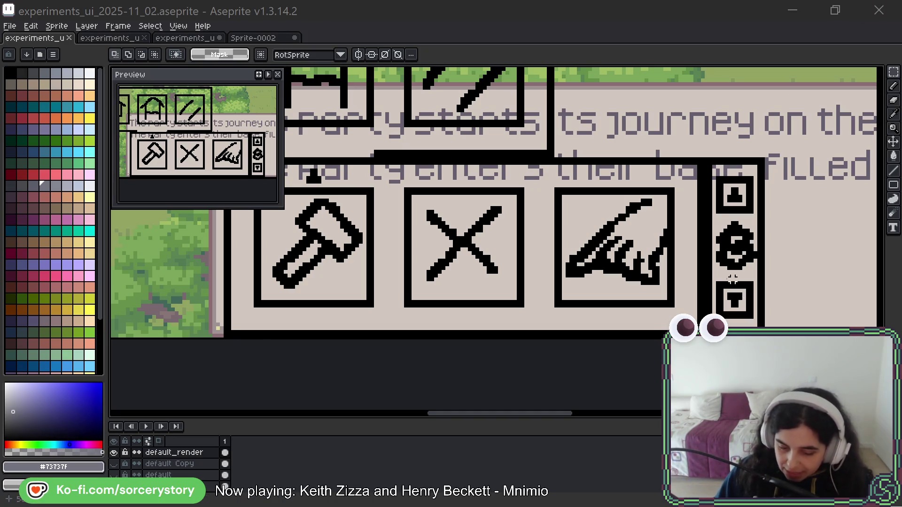
# - Switch from the mockup to the experiments_ui_2025-11_04.png sprite sheet
pyautogui.scroll(-5, 429, 279)
pyautogui.scroll(5, 429, 279)
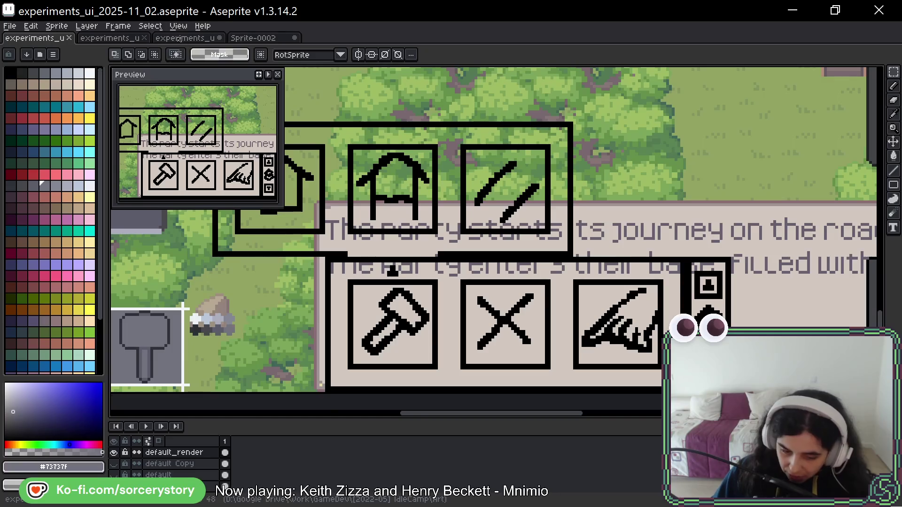
pyautogui.hotkey('ctrl', 'Tab')
# - Marquee-select the gray hammer button tile on the sheet
pyautogui.scroll(-4, 520, 242)
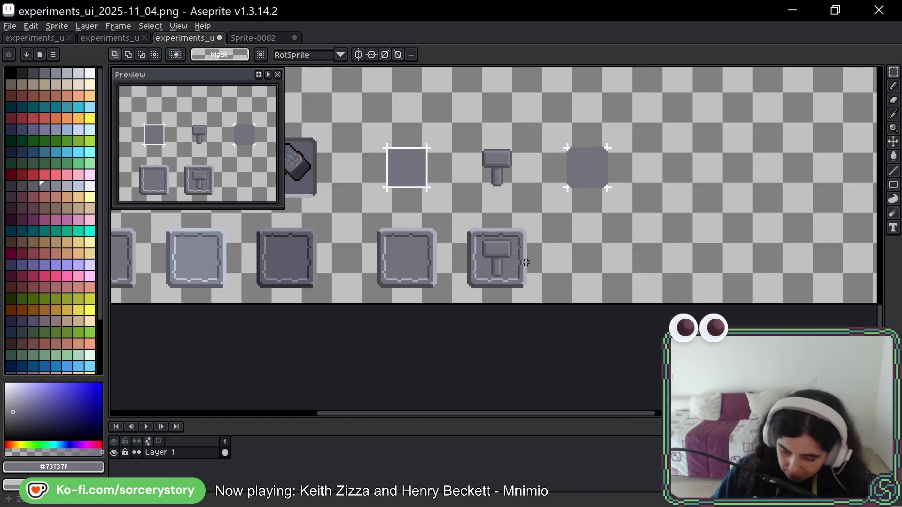
pyautogui.scroll(4, 489, 268)
pyautogui.moveTo(402, 153); pyautogui.dragTo(585, 341)
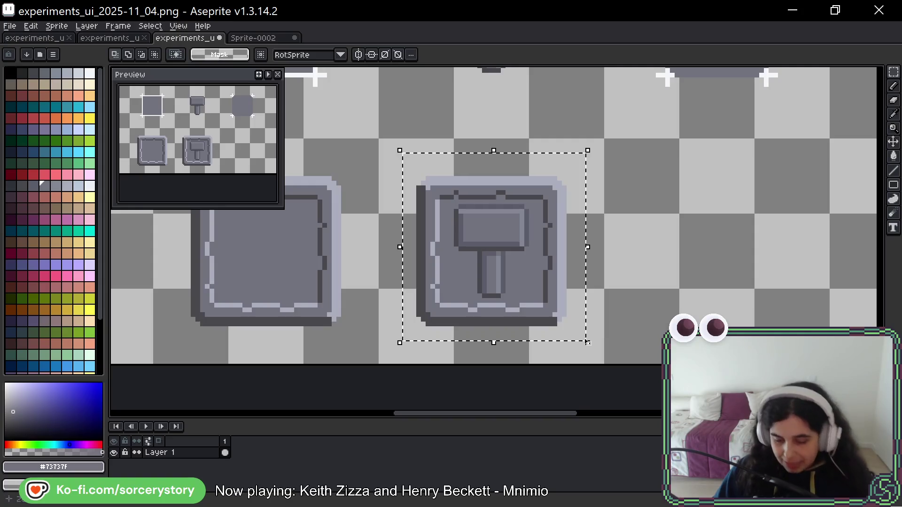
pyautogui.press('i')
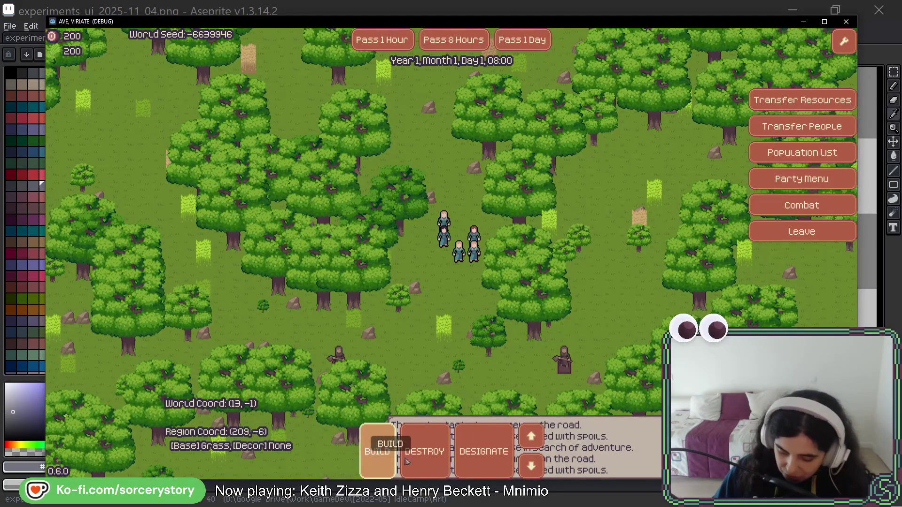
# - Open the game's BUILD menu so the House and Warehouse options are listed
pyautogui.click(376, 463)
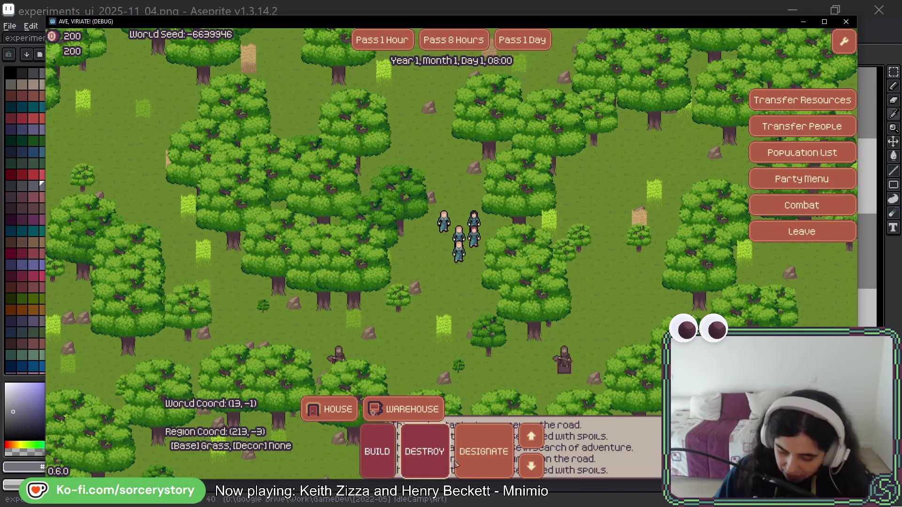
pyautogui.click(375, 464)
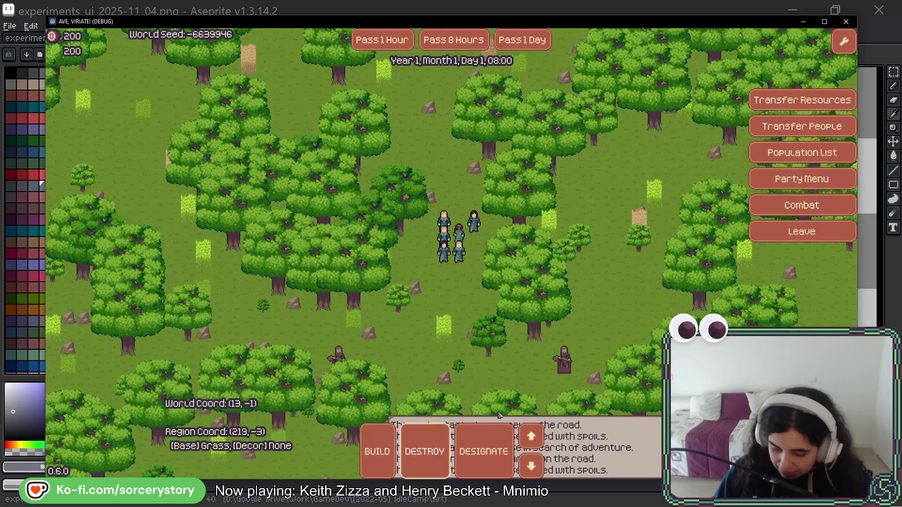
pyautogui.click(377, 452)
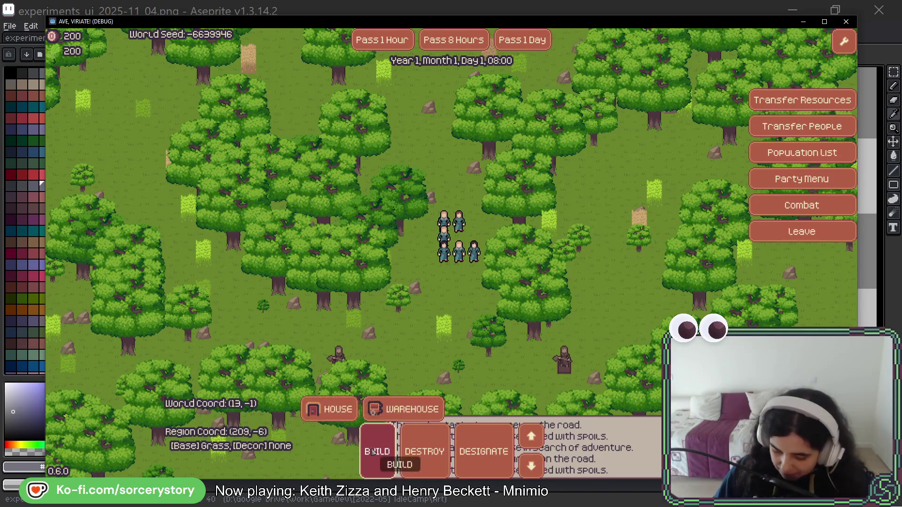
pyautogui.click(377, 452)
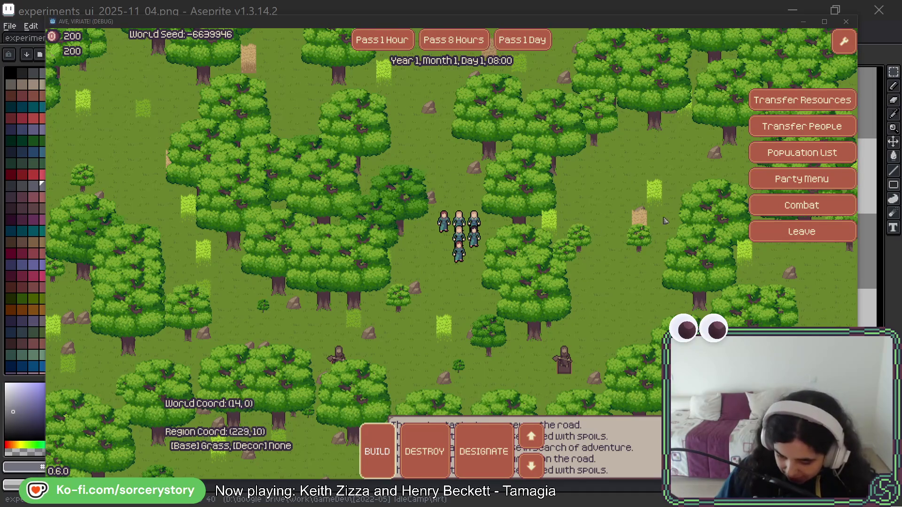
# - Focus the Ave, Viriate! window with the building menu closed
pyautogui.click(616, 32)
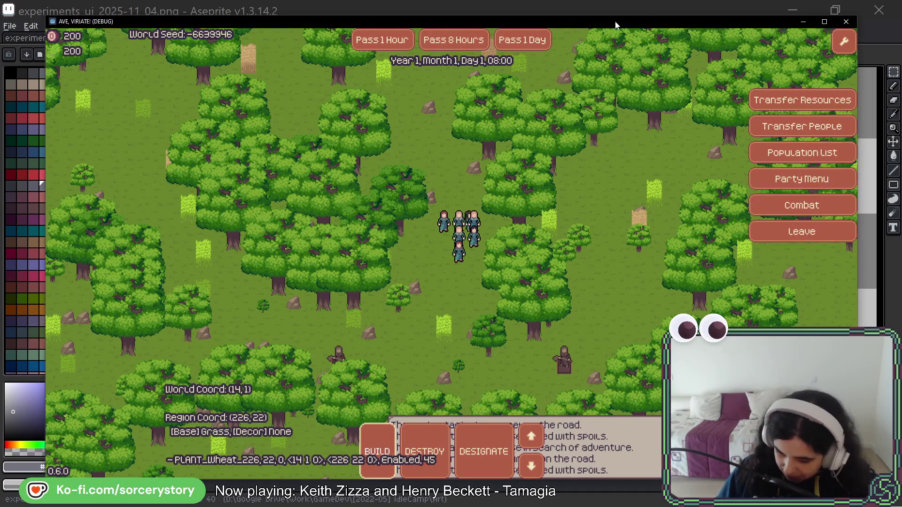
# - Back in Aseprite, zoom onto the gray square, then mark and clear a selection inside it
pyautogui.click(641, 9)
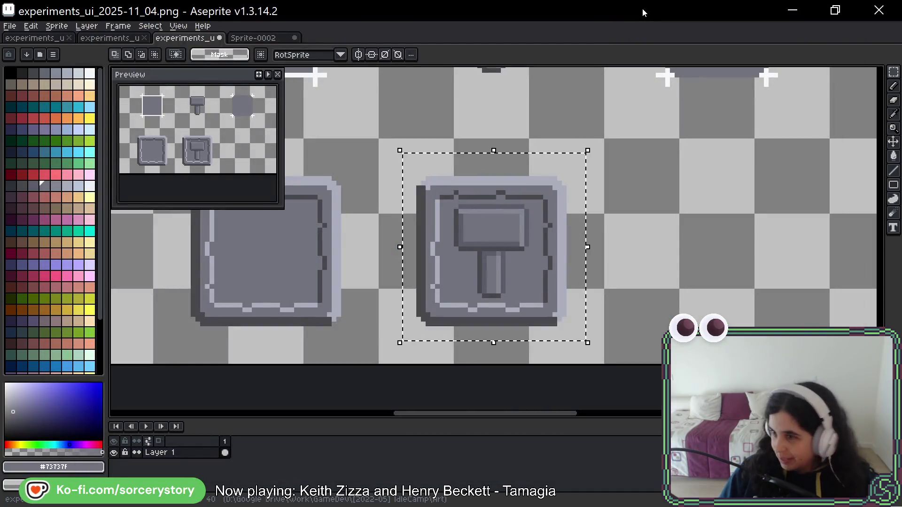
pyautogui.scroll(-2, 732, 193)
pyautogui.scroll(3, 604, 211)
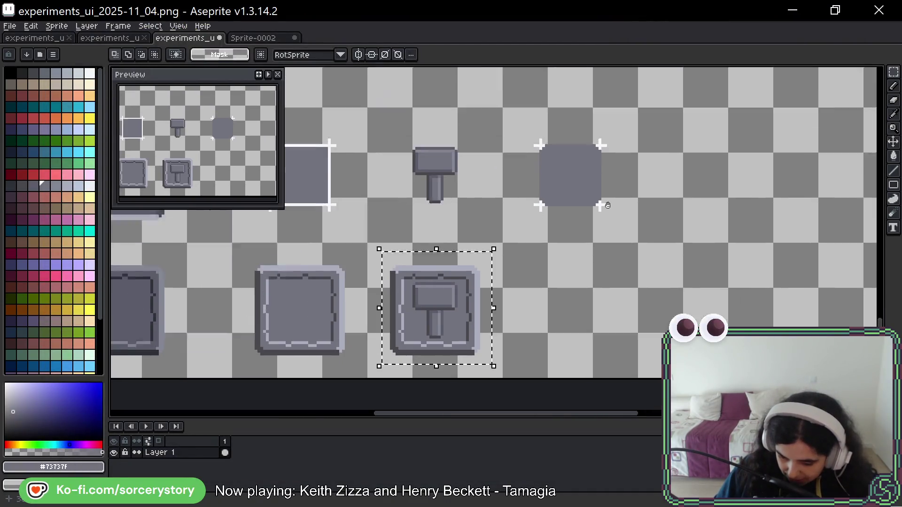
pyautogui.scroll(1, 576, 195)
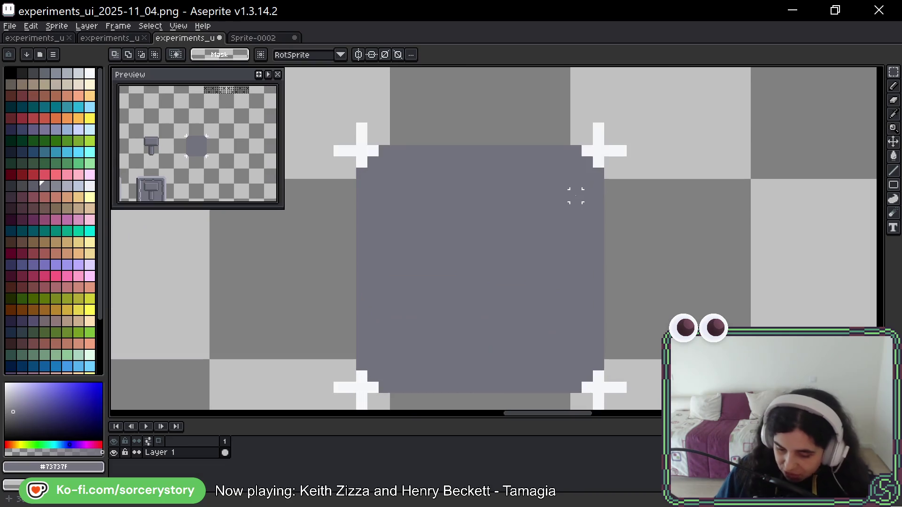
pyautogui.moveTo(630, 117); pyautogui.dragTo(404, 344)
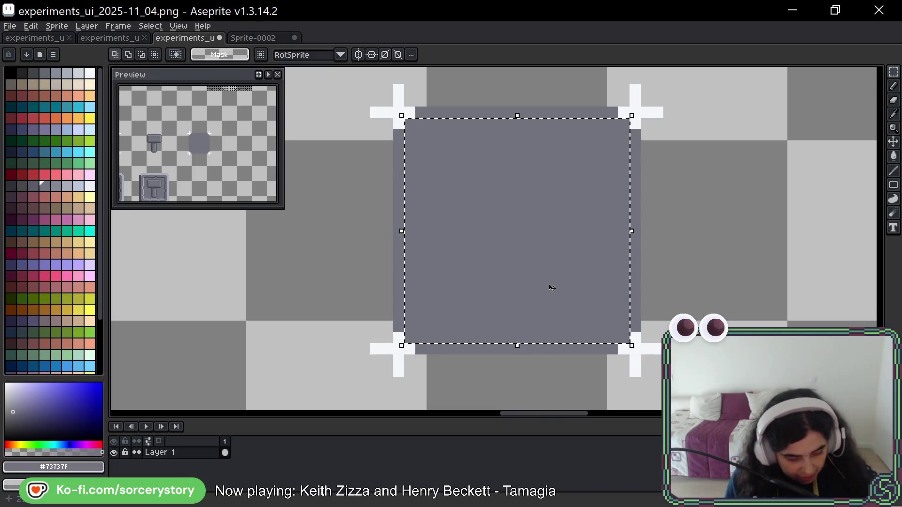
pyautogui.press('b')
pyautogui.moveTo(475, 253)
pyautogui.mouseDown()
pyautogui.moveTo(739, 232)
pyautogui.moveTo(721, 282)
pyautogui.moveTo(769, 293)
pyautogui.mouseUp()
pyautogui.hotkey('ctrl', 'd')
# - Paste the copied gray colour strip and place it beside the rounded square
pyautogui.scroll(-1, 733, 263)
pyautogui.scroll(-1, 623, 259)
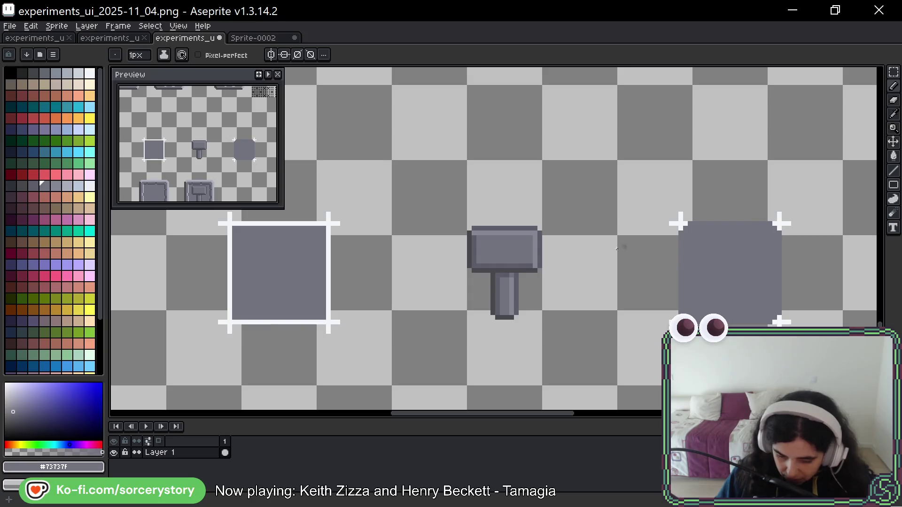
pyautogui.scroll(-2, 508, 262)
pyautogui.moveTo(508, 262)
pyautogui.mouseDown()
pyautogui.moveTo(798, 243)
pyautogui.moveTo(873, 271)
pyautogui.moveTo(794, 343)
pyautogui.mouseUp()
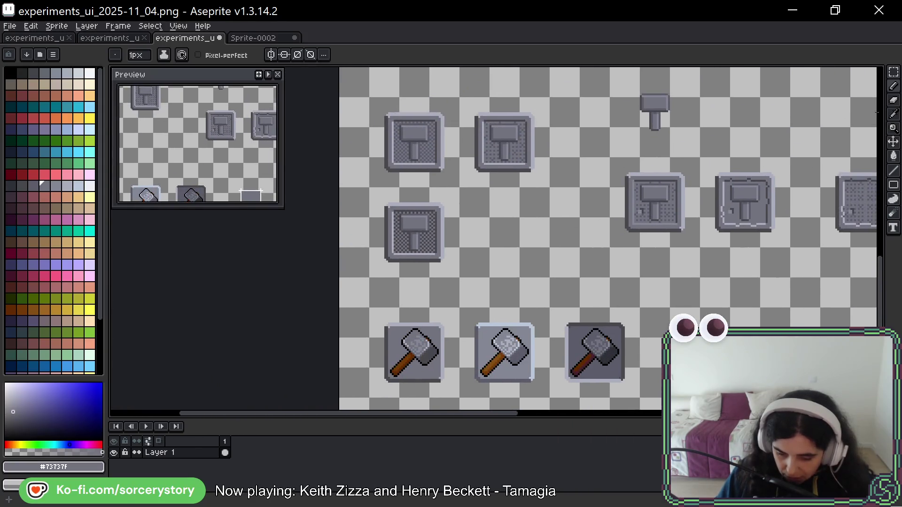
pyautogui.click(893, 72)
pyautogui.moveTo(681, 306)
pyautogui.mouseDown()
pyautogui.moveTo(610, 244)
pyautogui.moveTo(540, 211)
pyautogui.mouseUp()
pyautogui.moveTo(658, 235); pyautogui.dragTo(499, 180)
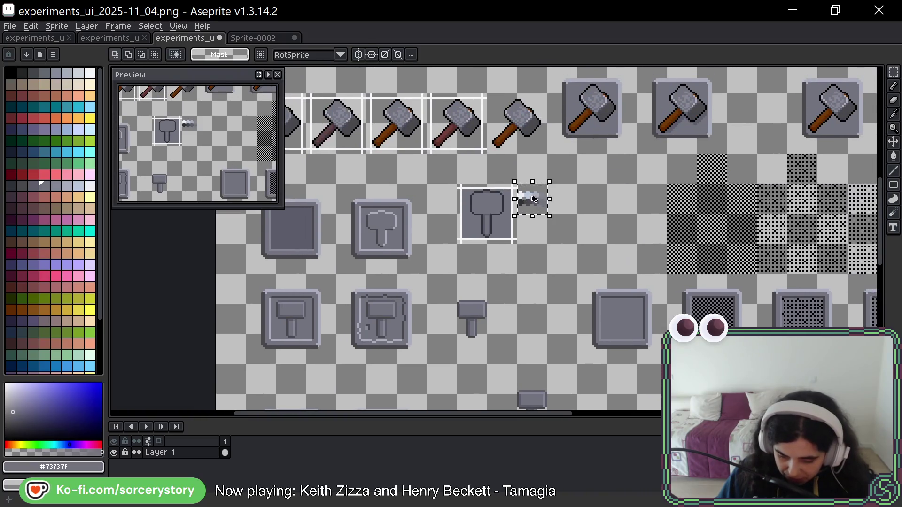
pyautogui.hotkey('ctrl', 'v')
pyautogui.moveTo(728, 319); pyautogui.dragTo(631, 275)
pyautogui.press('Return')
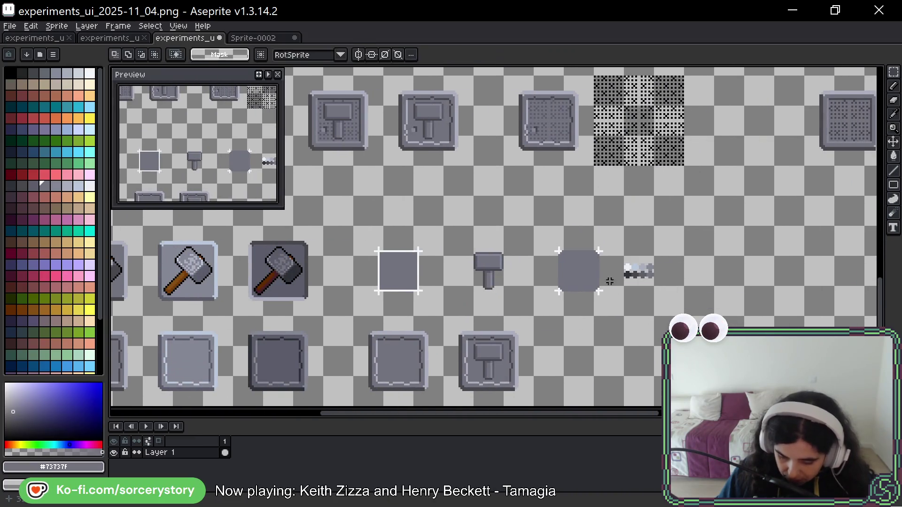
# - Centre the view on the rounded gray square and select its interior
pyautogui.scroll(5, 579, 279)
pyautogui.moveTo(697, 245); pyautogui.dragTo(535, 249)
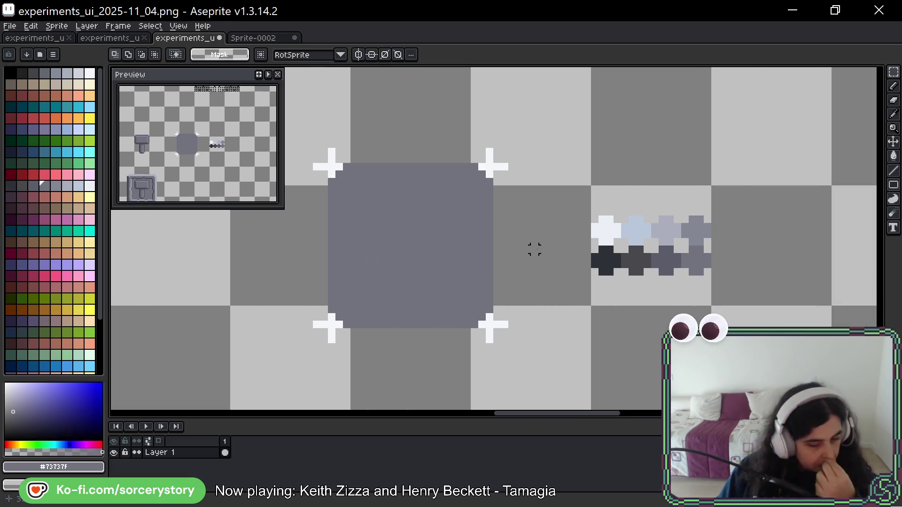
pyautogui.moveTo(338, 173)
pyautogui.mouseDown()
pyautogui.moveTo(455, 312)
pyautogui.moveTo(485, 316)
pyautogui.mouseUp()
pyautogui.moveTo(556, 219); pyautogui.dragTo(621, 229)
pyautogui.press('b')
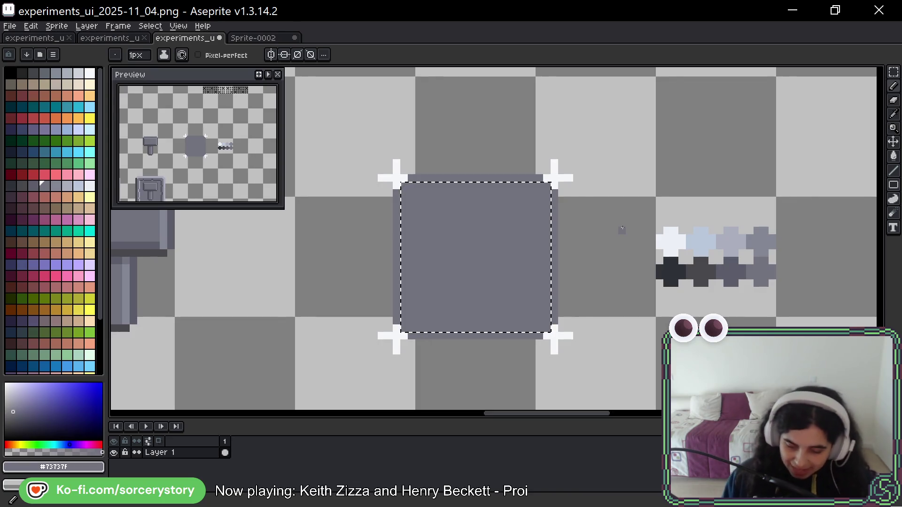
# - Pan the canvas toward the plain gray square beside the hammer icon
pyautogui.moveTo(659, 300); pyautogui.dragTo(900, 299)
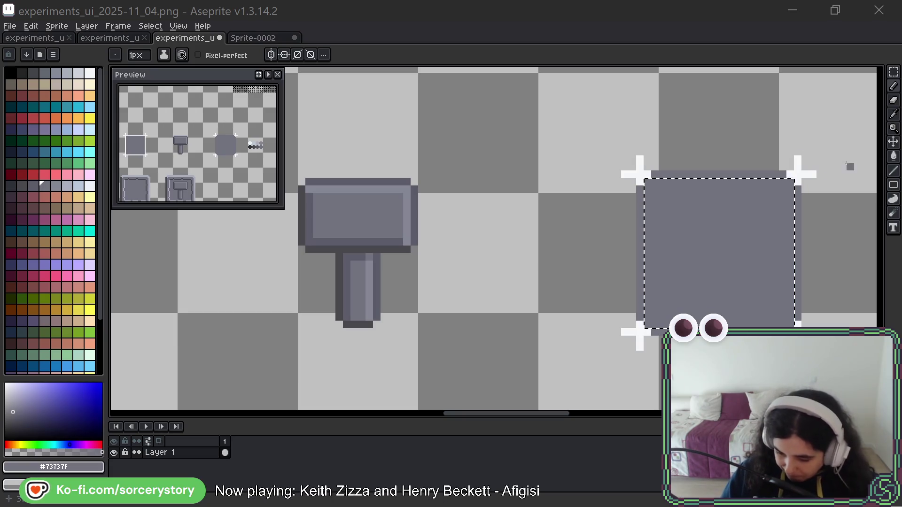
pyautogui.press('space')
pyautogui.moveTo(822, 205)
pyautogui.mouseDown()
pyautogui.moveTo(795, 205)
pyautogui.moveTo(773, 238)
pyautogui.moveTo(696, 228)
pyautogui.mouseUp()
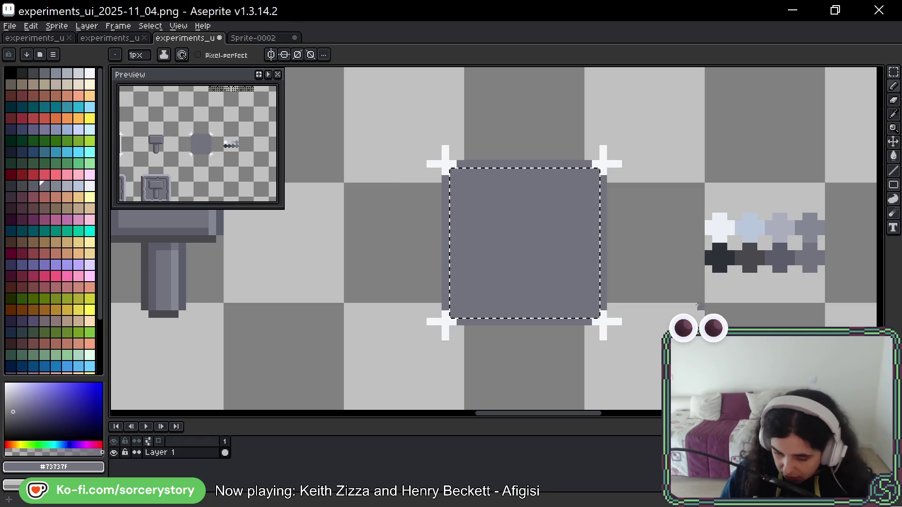
# - Sample the dark gray outline colour from the finished hammer tile
pyautogui.moveTo(743, 270); pyautogui.dragTo(677, 252)
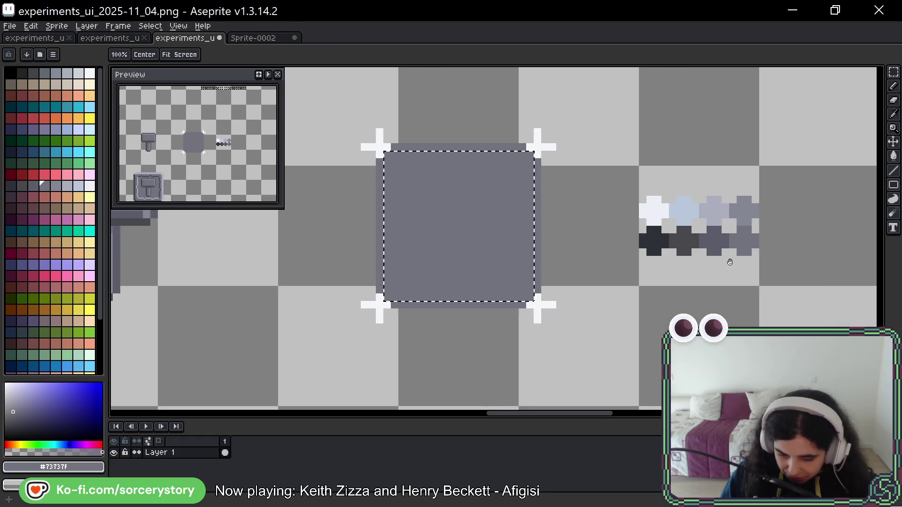
pyautogui.moveTo(764, 254); pyautogui.dragTo(758, 270)
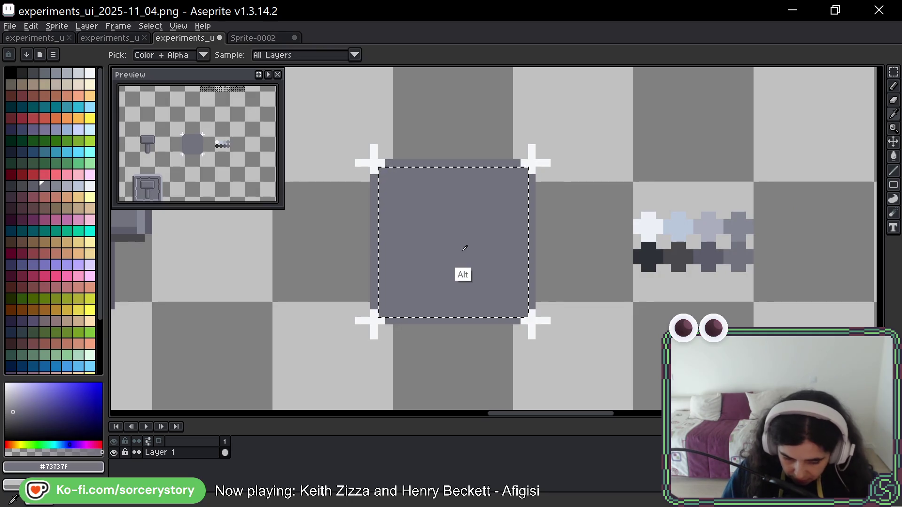
pyautogui.moveTo(451, 328); pyautogui.dragTo(873, 110)
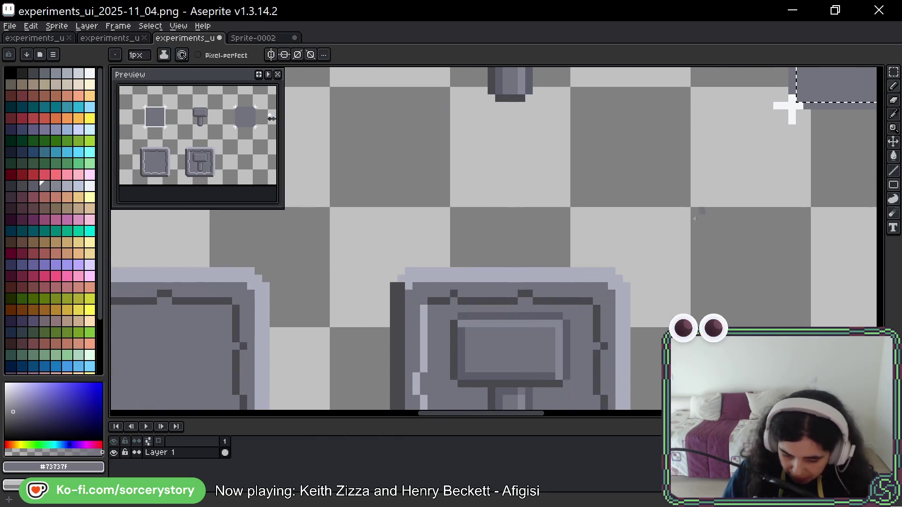
pyautogui.hscroll(5, 702, 183)
pyautogui.scroll(3, 701, 184)
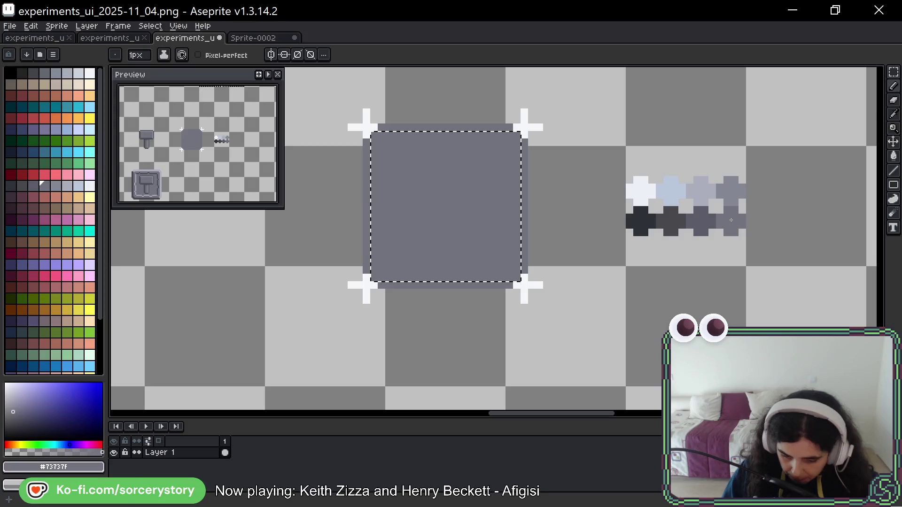
pyautogui.press('space')
pyautogui.scroll(-4, 586, 325)
pyautogui.hscroll(-4, 622, 260)
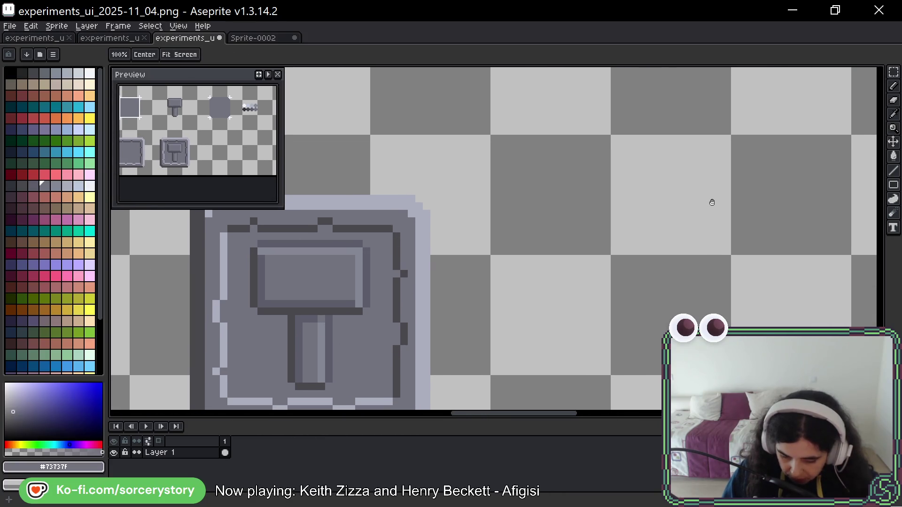
pyautogui.moveTo(713, 205)
pyautogui.mouseDown()
pyautogui.moveTo(686, 263)
pyautogui.moveTo(636, 264)
pyautogui.mouseUp()
pyautogui.scroll(4, 686, 263)
pyautogui.hscroll(2, 686, 263)
pyautogui.scroll(-6, 636, 264)
pyautogui.hscroll(-6, 615, 282)
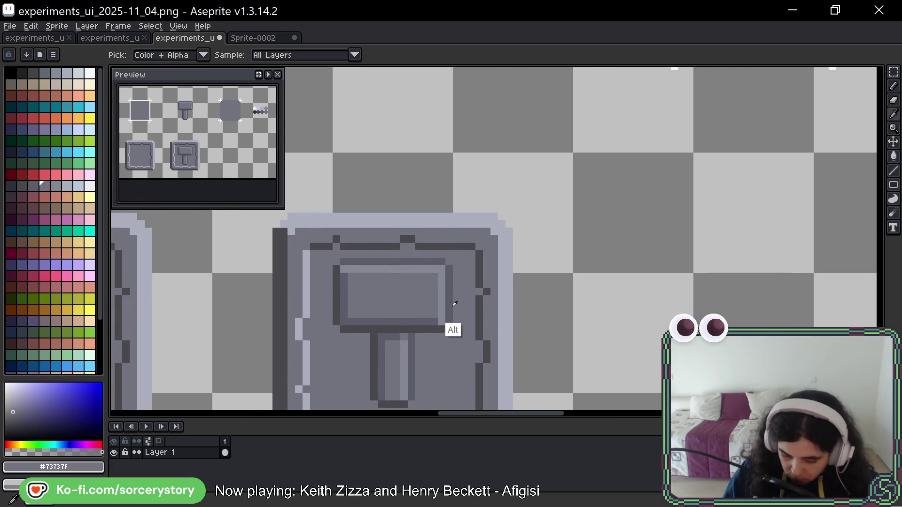
pyautogui.keyDown('alt'); pyautogui.click(469, 318); pyautogui.keyUp('alt')
pyautogui.press('space')
# - Draw the first dark gray outline stroke of the hand inside the blank square
pyautogui.scroll(4, 756, 184)
pyautogui.hscroll(3, 705, 241)
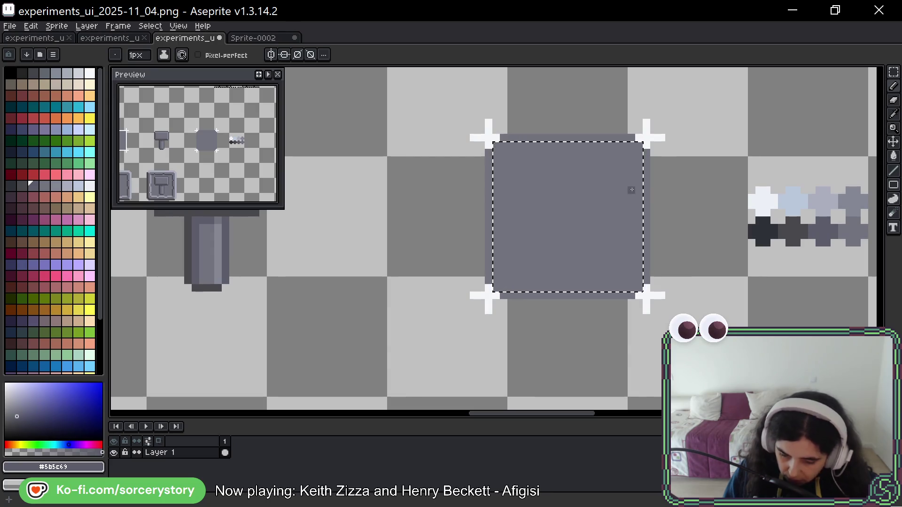
pyautogui.moveTo(631, 190); pyautogui.dragTo(580, 187)
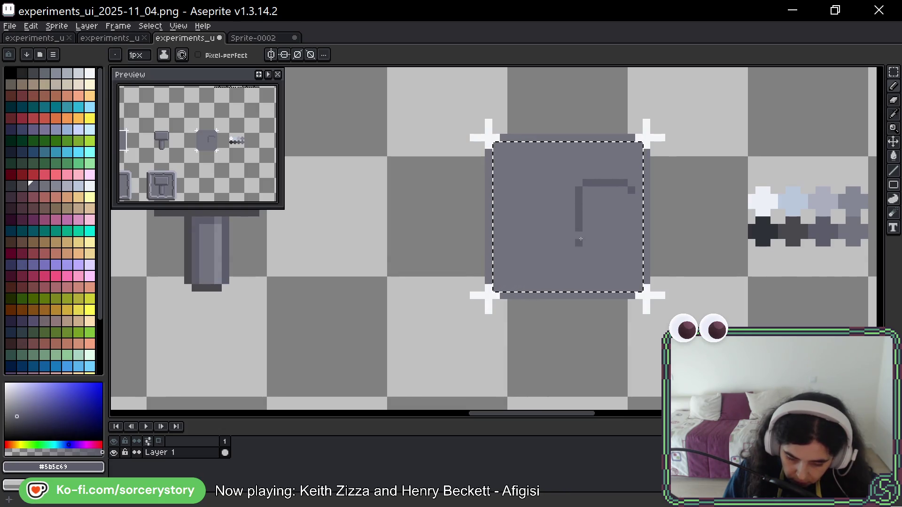
# - Outline the thumb and draw the pointing finger's top line leftward
pyautogui.moveTo(589, 235); pyautogui.dragTo(602, 206)
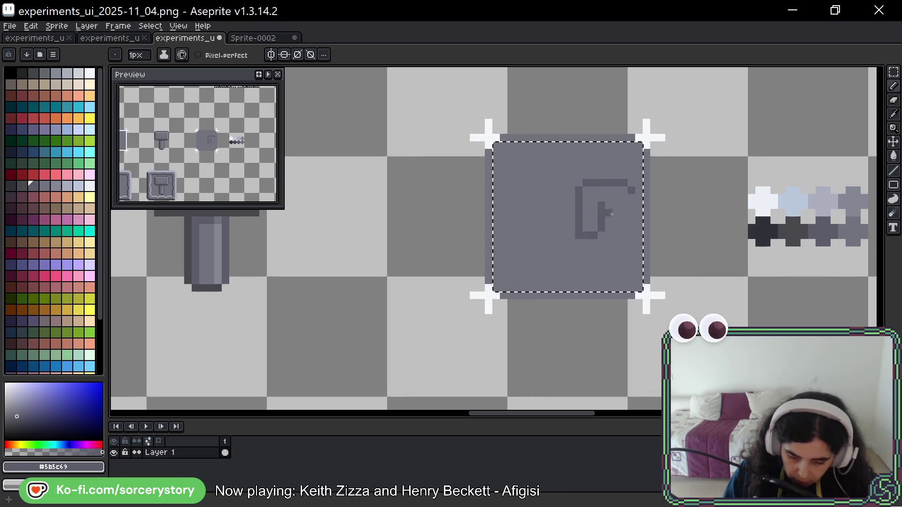
pyautogui.click(609, 213)
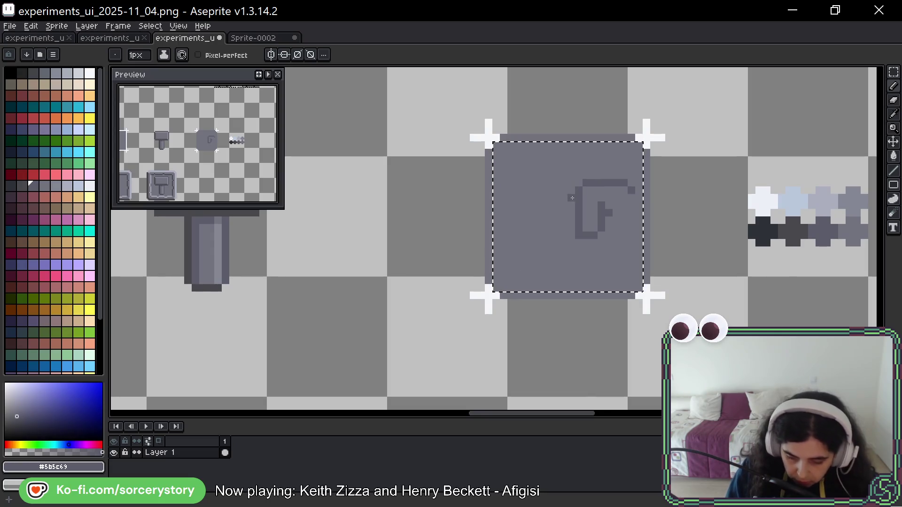
pyautogui.moveTo(573, 197)
pyautogui.mouseDown()
pyautogui.moveTo(509, 199)
pyautogui.moveTo(508, 208)
pyautogui.mouseUp()
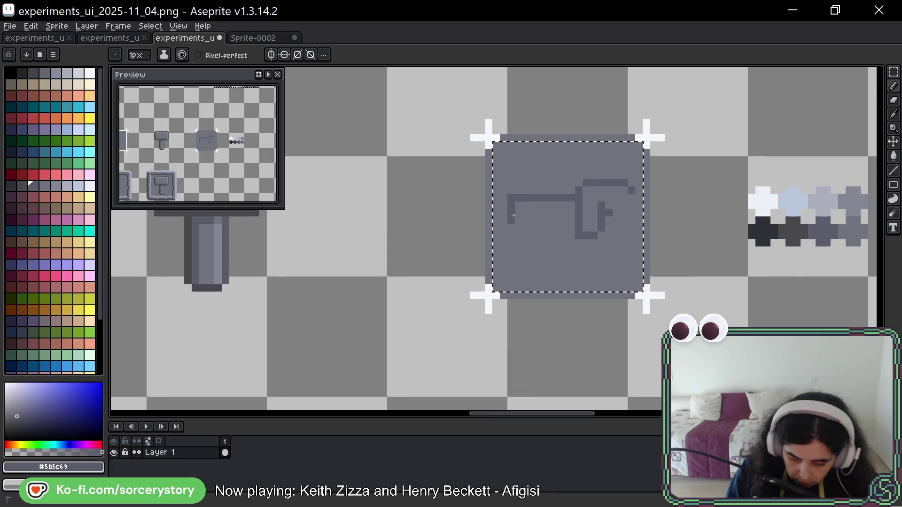
pyautogui.hotkey('ctrl', 'z')
pyautogui.hotkey('ctrl', 'z')
pyautogui.hotkey('ctrl', 'z')
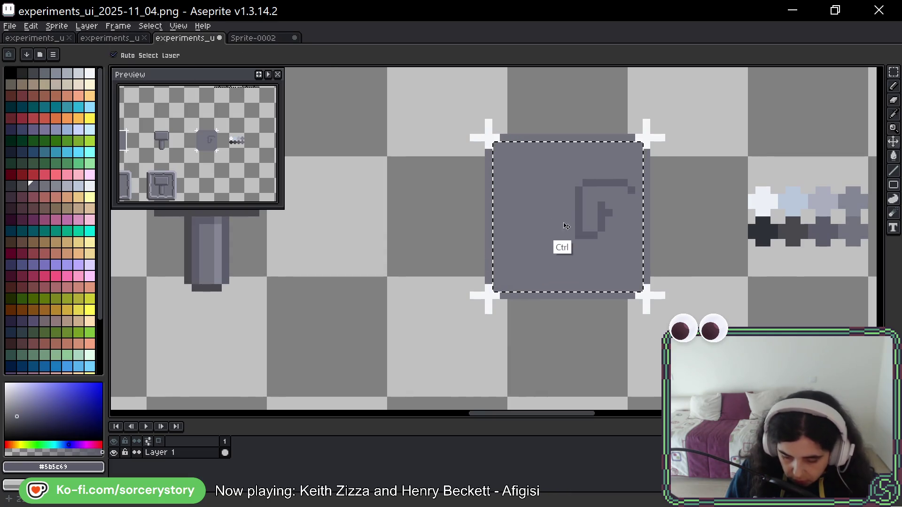
pyautogui.hotkey('ctrl', 'z')
pyautogui.hotkey('ctrl', 'y')
pyautogui.hotkey('ctrl', 'y')
pyautogui.hotkey('ctrl', 'y')
pyautogui.hotkey('ctrl', 'z')
pyautogui.hotkey('ctrl', 'z')
pyautogui.hotkey('ctrl', 'z')
pyautogui.moveTo(573, 198); pyautogui.dragTo(525, 197)
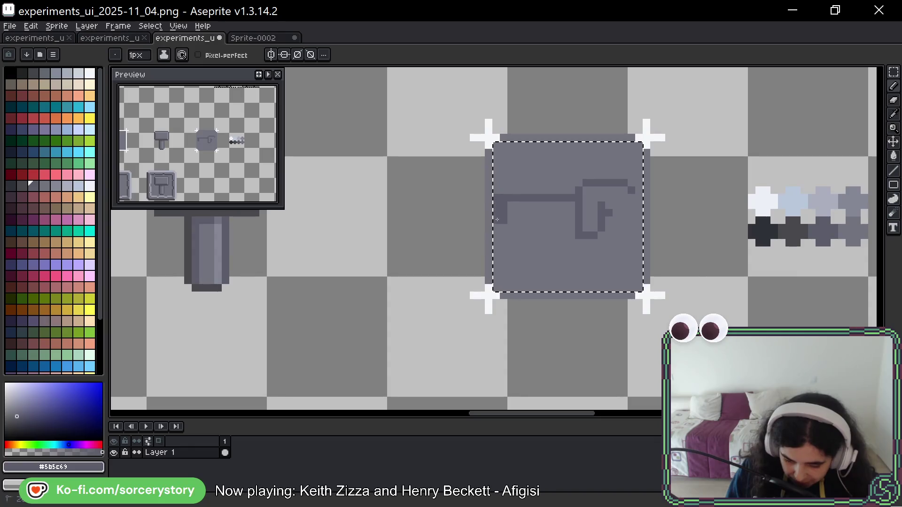
# - Clean extra finger pixels in gray and draw the finger's lower and bottom outlines
pyautogui.keyDown('alt'); pyautogui.click(495, 238); pyautogui.keyUp('alt')
pyautogui.moveTo(503, 204); pyautogui.dragTo(503, 221)
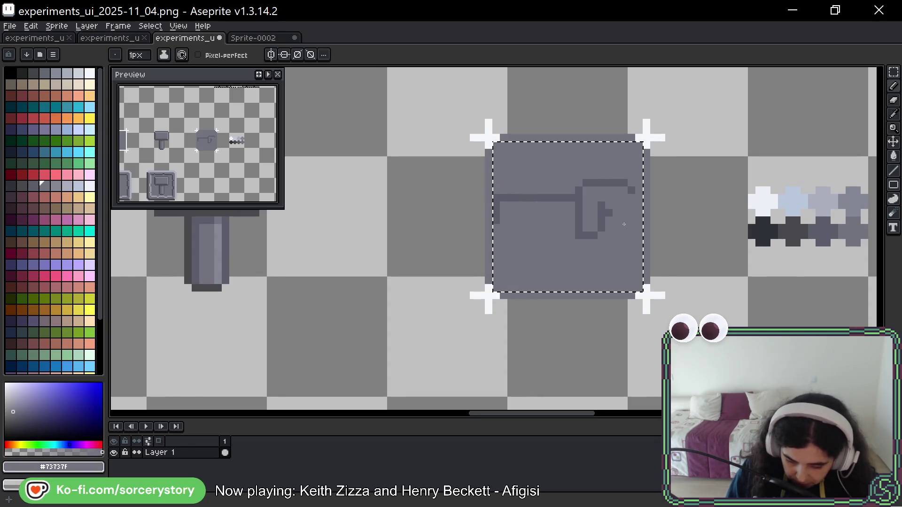
pyautogui.keyDown('alt'); pyautogui.click(503, 220); pyautogui.keyUp('alt')
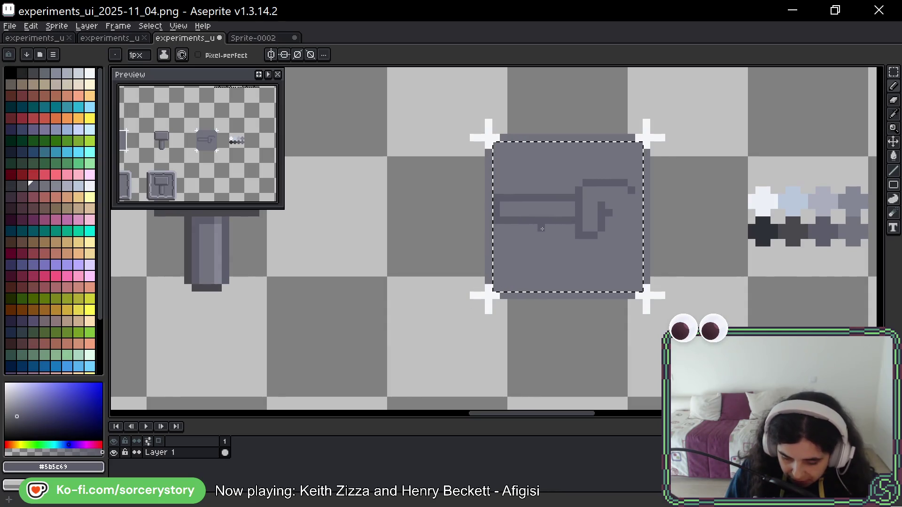
pyautogui.hotkey('ctrl', 'z')
pyautogui.moveTo(541, 228)
pyautogui.mouseDown()
pyautogui.moveTo(539, 245)
pyautogui.moveTo(549, 251)
pyautogui.moveTo(574, 244)
pyautogui.mouseUp()
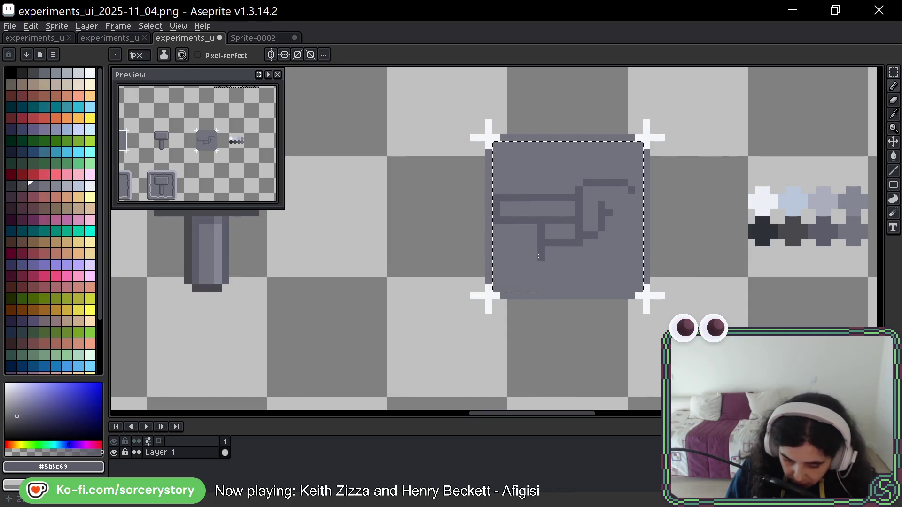
pyautogui.hotkey('ctrl', 'z')
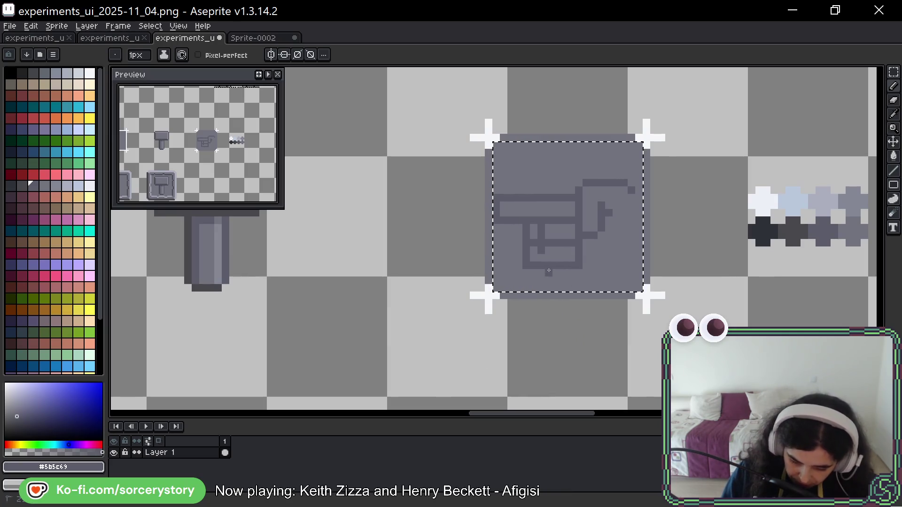
pyautogui.moveTo(553, 287); pyautogui.dragTo(594, 284)
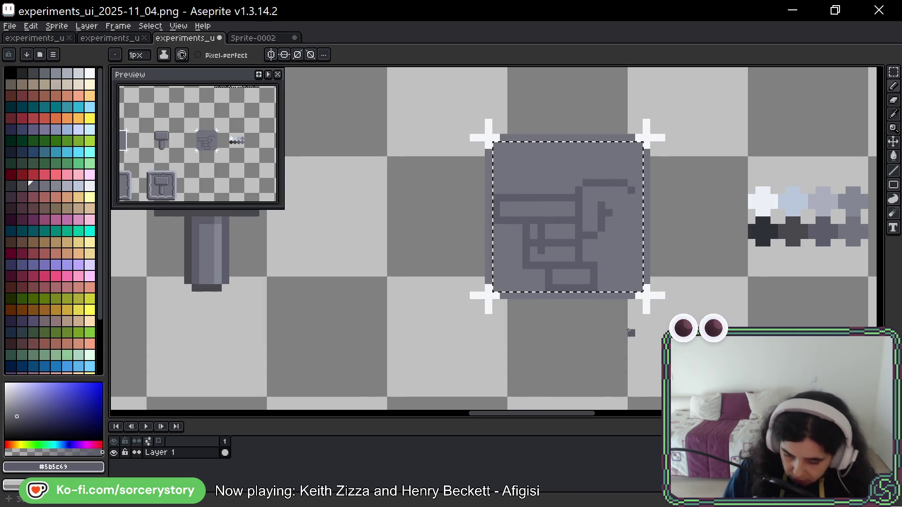
# - Extend the bottom outline and draw the hand's curved back on the right
pyautogui.press('m')
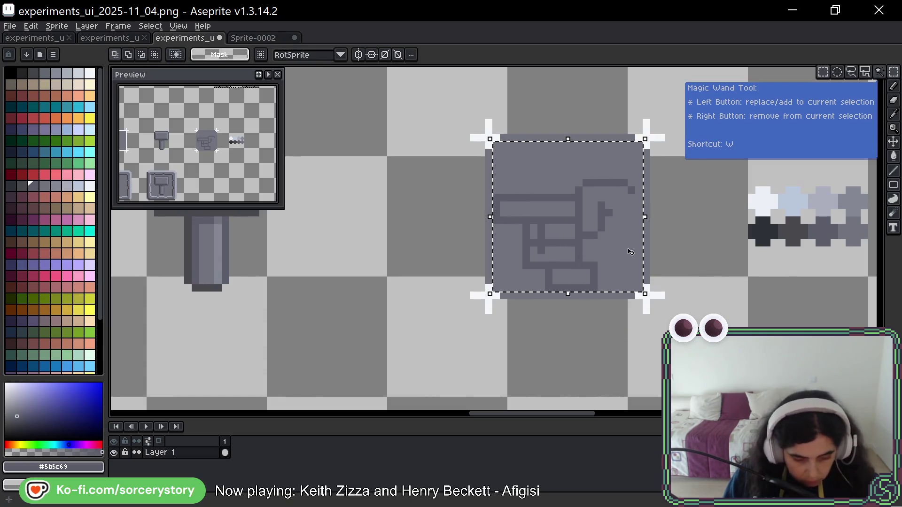
pyautogui.press('b')
pyautogui.moveTo(603, 279); pyautogui.dragTo(610, 280)
pyautogui.click(623, 273)
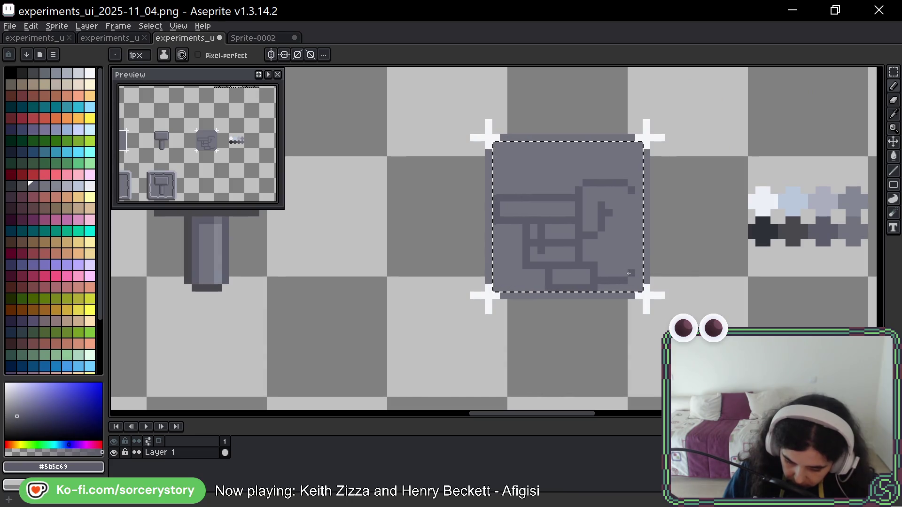
pyautogui.click(633, 265)
pyautogui.moveTo(631, 188); pyautogui.dragTo(633, 278)
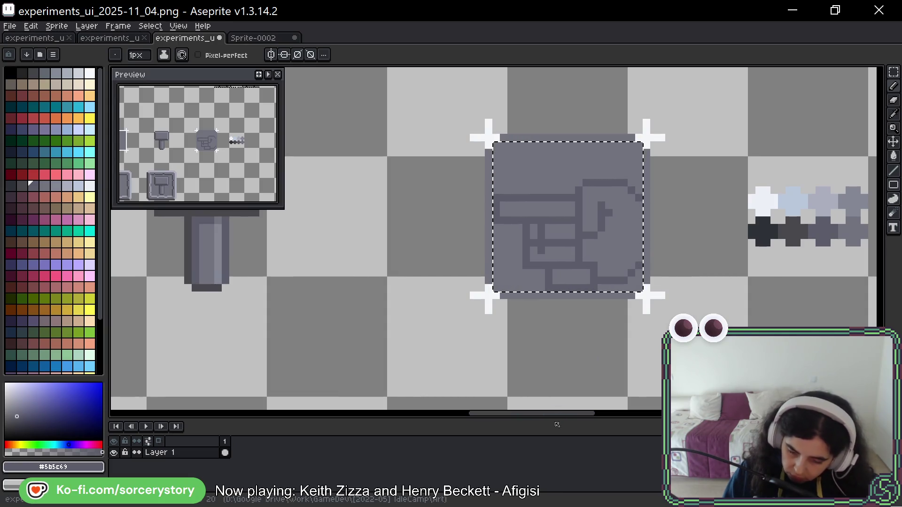
# - Add a short line between the fingers and trim part of the left outline in gray
pyautogui.keyDown('alt'); pyautogui.click(542, 252); pyautogui.keyUp('alt')
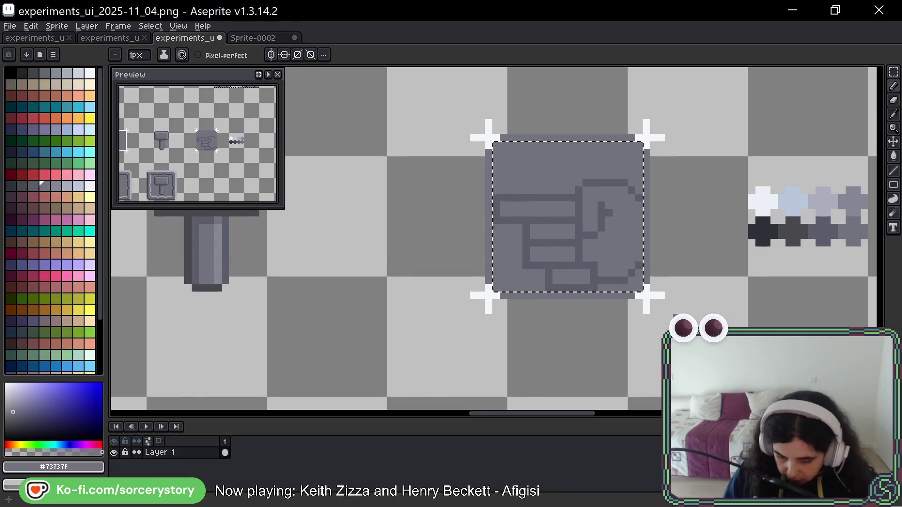
pyautogui.keyDown('alt'); pyautogui.click(521, 247); pyautogui.keyUp('alt')
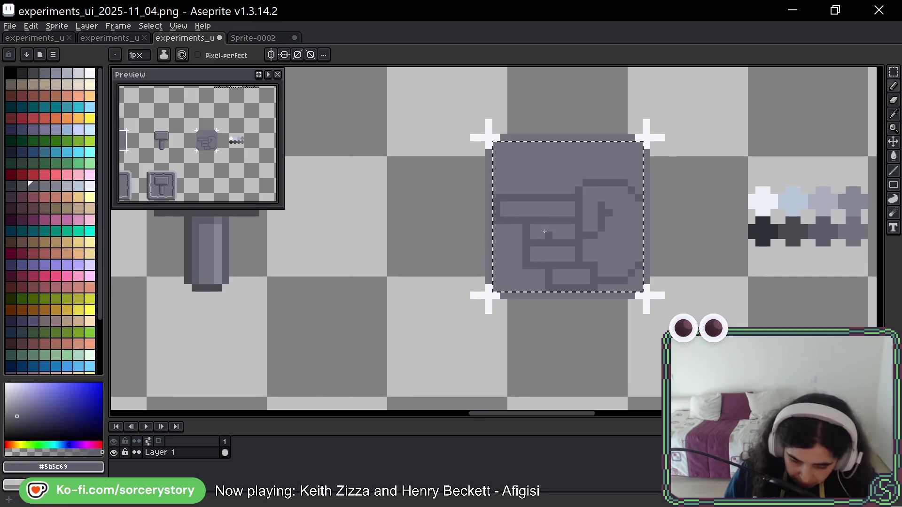
pyautogui.moveTo(541, 229); pyautogui.dragTo(529, 260)
pyautogui.keyDown('alt'); pyautogui.click(522, 282); pyautogui.keyUp('alt')
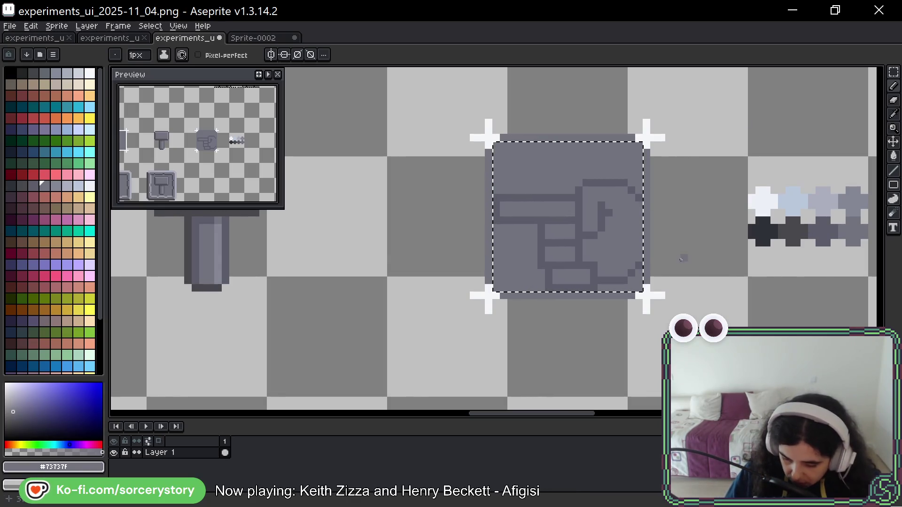
pyautogui.click(894, 72)
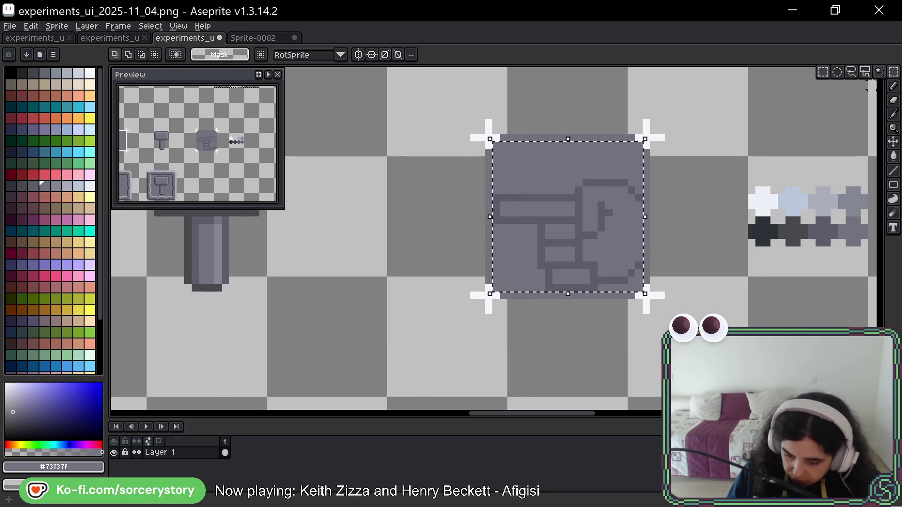
# - Move the thumb piece, redraw its top outline and paint over stray pixels in gray
pyautogui.moveTo(576, 179)
pyautogui.mouseDown()
pyautogui.moveTo(606, 241)
pyautogui.moveTo(596, 230)
pyautogui.mouseUp()
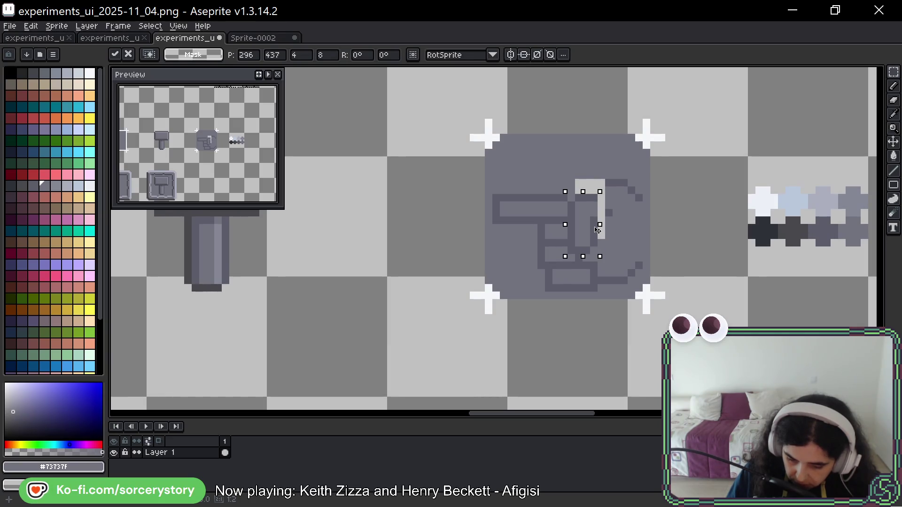
pyautogui.hotkey('ctrl', 'd')
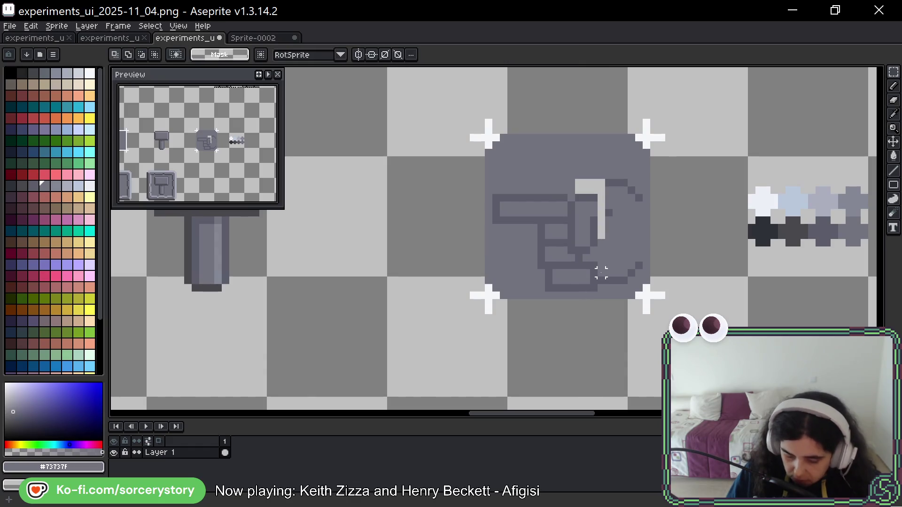
pyautogui.press('b')
pyautogui.keyDown('alt'); pyautogui.click(608, 213); pyautogui.keyUp('alt')
pyautogui.moveTo(605, 183)
pyautogui.mouseDown()
pyautogui.moveTo(583, 182)
pyautogui.moveTo(571, 198)
pyautogui.moveTo(576, 215)
pyautogui.mouseUp()
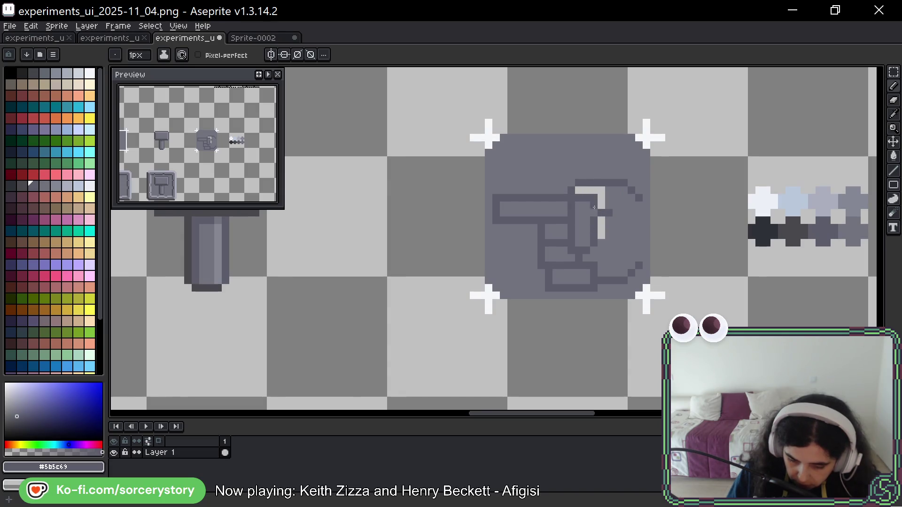
pyautogui.keyDown('alt'); pyautogui.click(590, 226); pyautogui.keyUp('alt')
pyautogui.moveTo(586, 197)
pyautogui.mouseDown()
pyautogui.moveTo(602, 194)
pyautogui.moveTo(602, 238)
pyautogui.mouseUp()
pyautogui.click(581, 190)
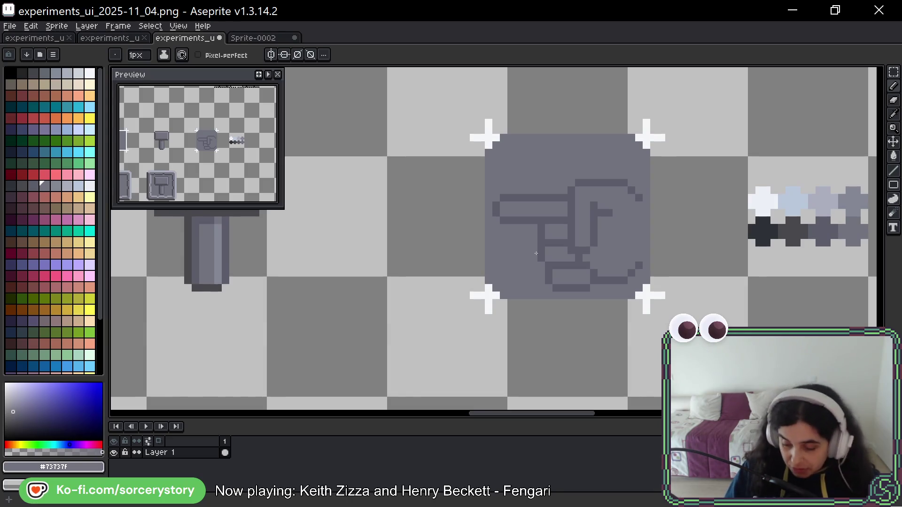
pyautogui.click(894, 72)
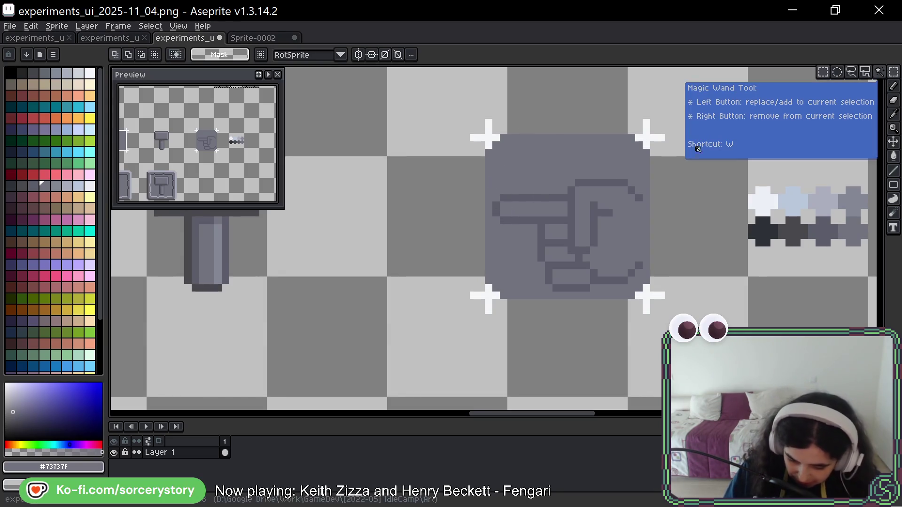
# - Move the hand icon up two pixels and fill the exposed strip below it
pyautogui.moveTo(643, 288)
pyautogui.mouseDown()
pyautogui.moveTo(556, 210)
pyautogui.moveTo(490, 169)
pyautogui.mouseUp()
pyautogui.moveTo(611, 237); pyautogui.dragTo(611, 227)
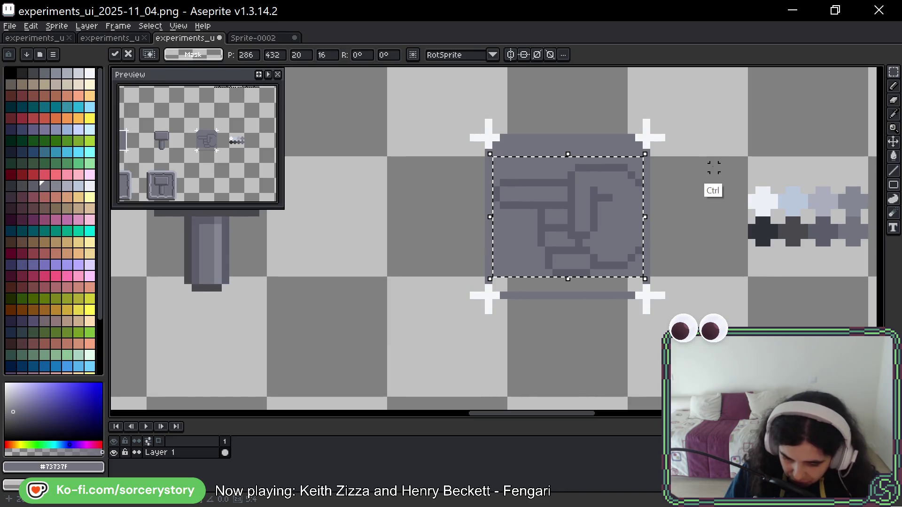
pyautogui.hotkey('ctrl', 'd')
pyautogui.press('b')
pyautogui.moveTo(504, 276)
pyautogui.mouseDown()
pyautogui.moveTo(638, 276)
pyautogui.moveTo(597, 288)
pyautogui.moveTo(515, 288)
pyautogui.mouseUp()
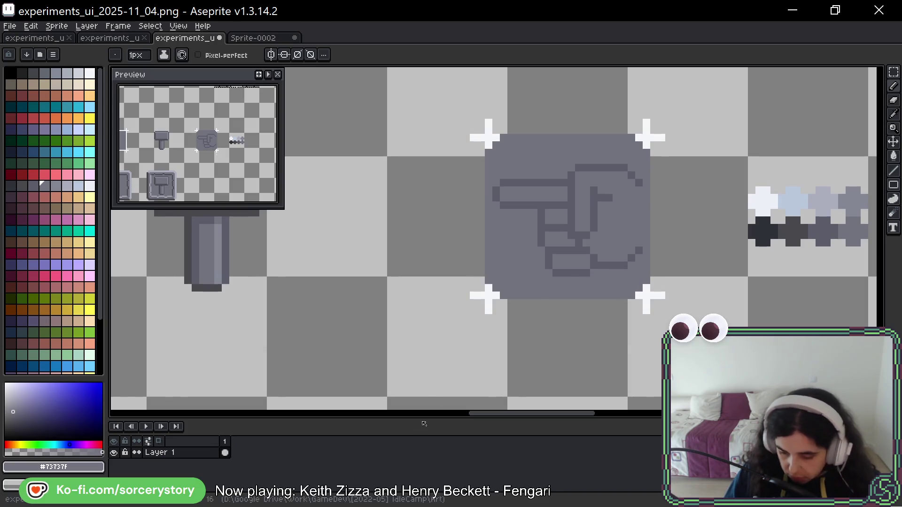
# - Reshape the top-left corner of the hand's curve
pyautogui.moveTo(719, 242); pyautogui.dragTo(677, 247)
pyautogui.press('b')
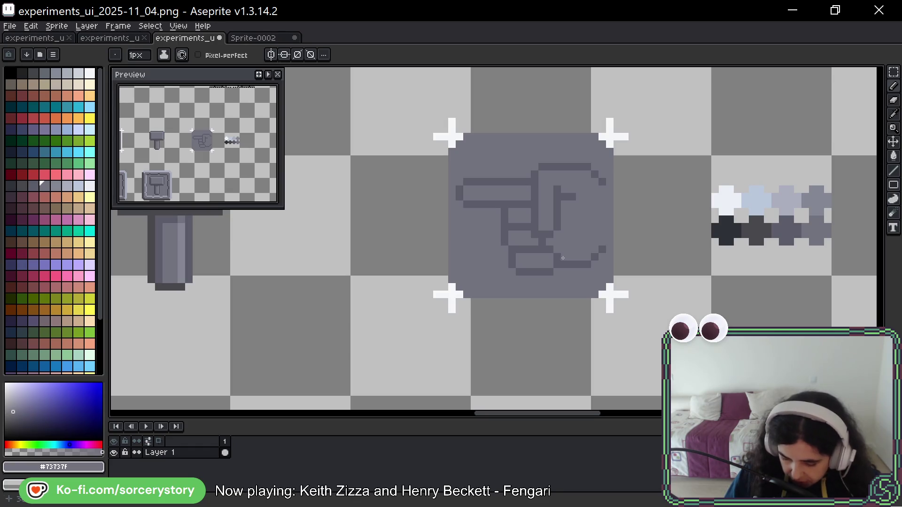
pyautogui.click(539, 171)
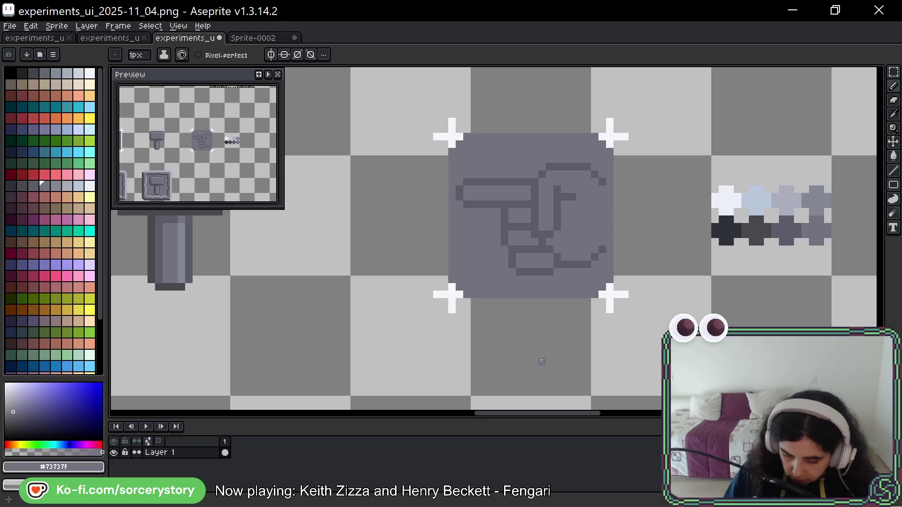
pyautogui.click(893, 72)
# - Select part of the icon's inner linework, then undo the changes
pyautogui.moveTo(427, 121); pyautogui.dragTo(625, 317)
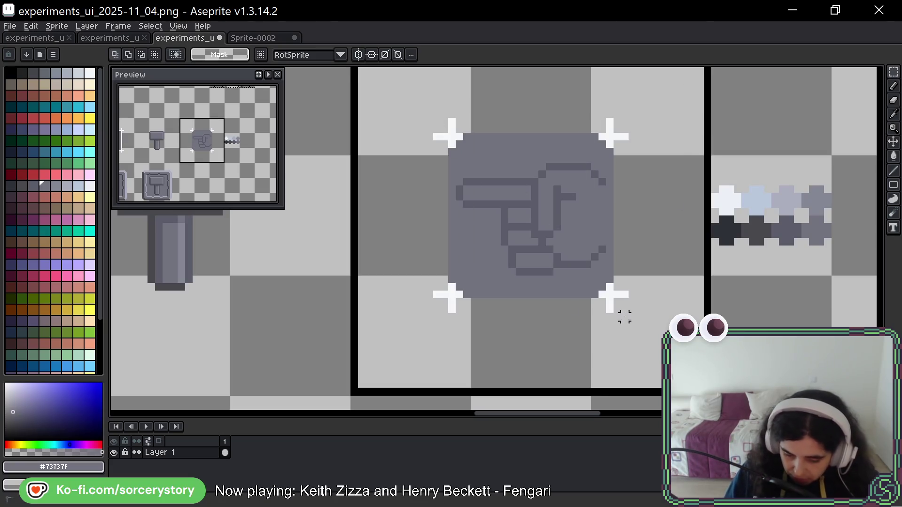
pyautogui.hotkey('ctrl', 'z')
pyautogui.hotkey('ctrl', 'z')
pyautogui.hotkey('ctrl', 'z')
pyautogui.hotkey('ctrl', 'z')
pyautogui.hotkey('ctrl', 'z')
pyautogui.hotkey('ctrl', 'z')
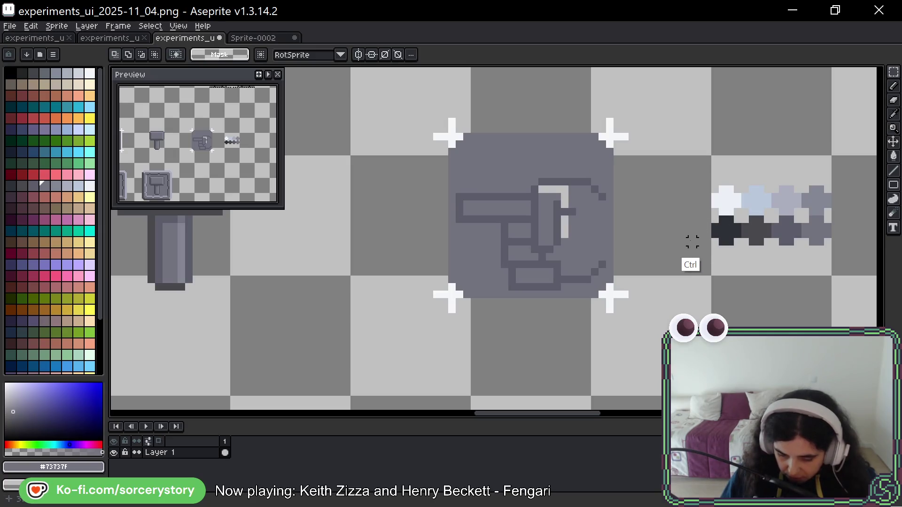
pyautogui.hotkey('ctrl', 'z')
pyautogui.hotkey('ctrl', 'z')
pyautogui.hotkey('ctrl', 'z')
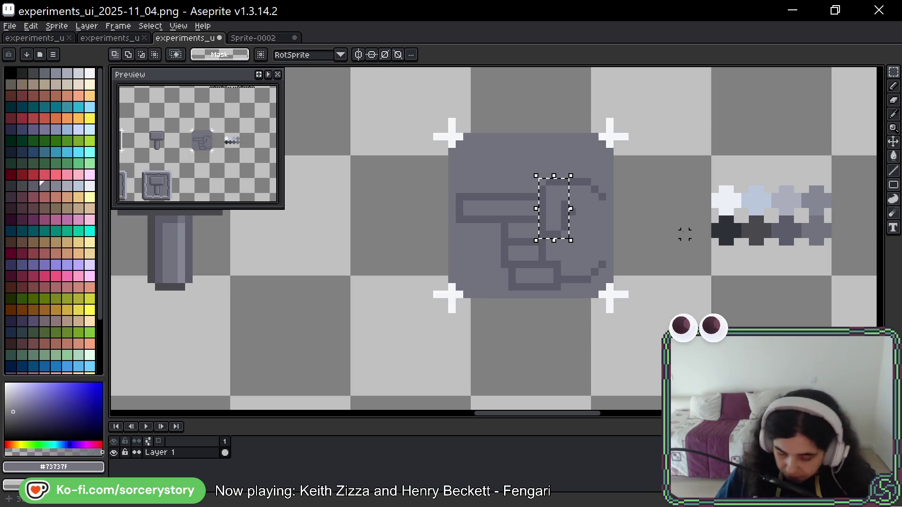
# - Paste a copy of the hand button right of the swatch strip, aligned with the original
pyautogui.scroll(-3, 748, 132)
pyautogui.hscroll(5, 740, 160)
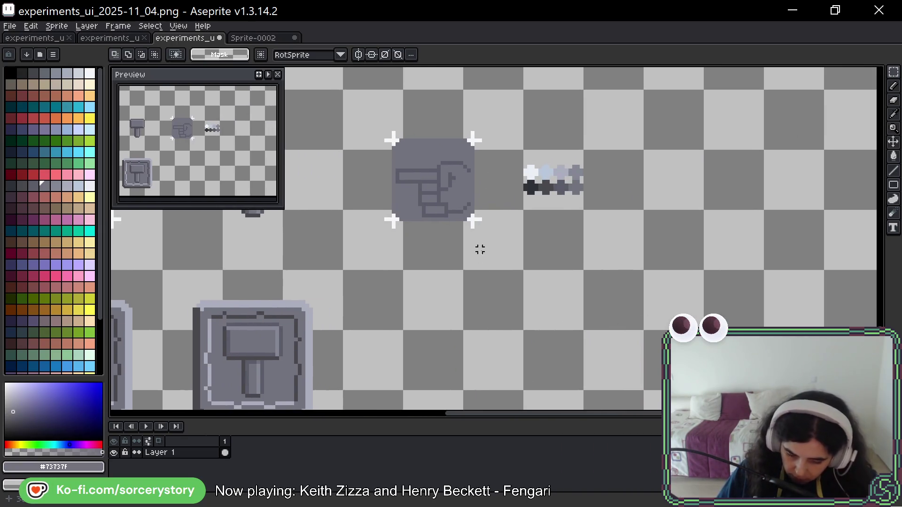
pyautogui.hotkey('ctrl', 'v')
pyautogui.moveTo(470, 221)
pyautogui.mouseDown()
pyautogui.moveTo(712, 266)
pyautogui.moveTo(711, 207)
pyautogui.mouseUp()
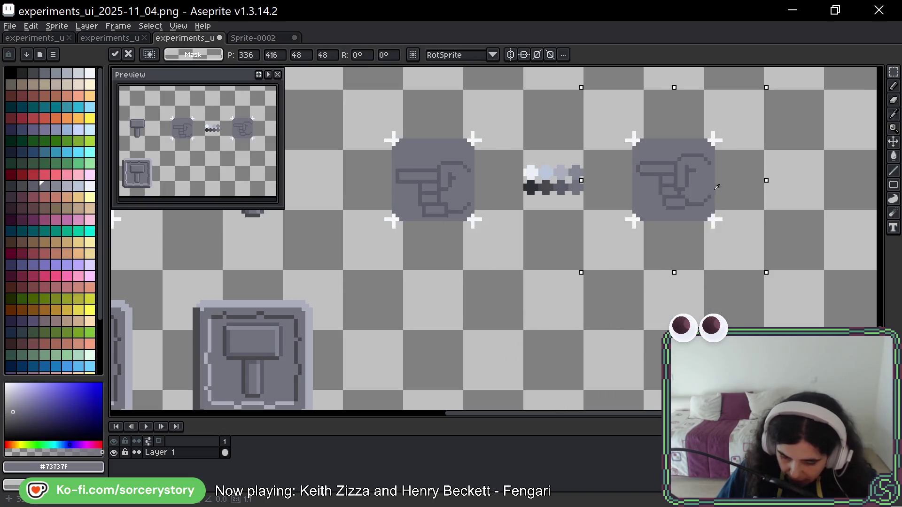
pyautogui.press('Return')
# - Fix the pixel at the end of the copy's inner bar in dark outline gray
pyautogui.scroll(1, 396, 227)
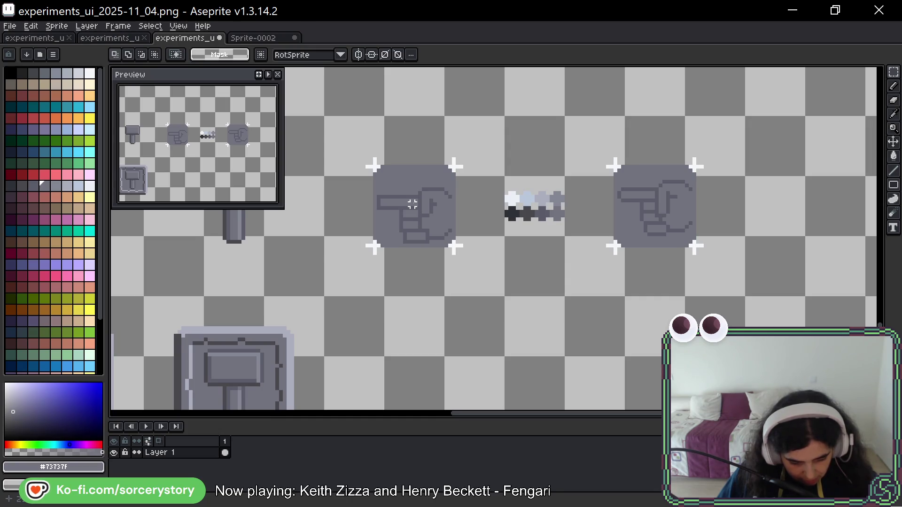
pyautogui.scroll(5, 627, 225)
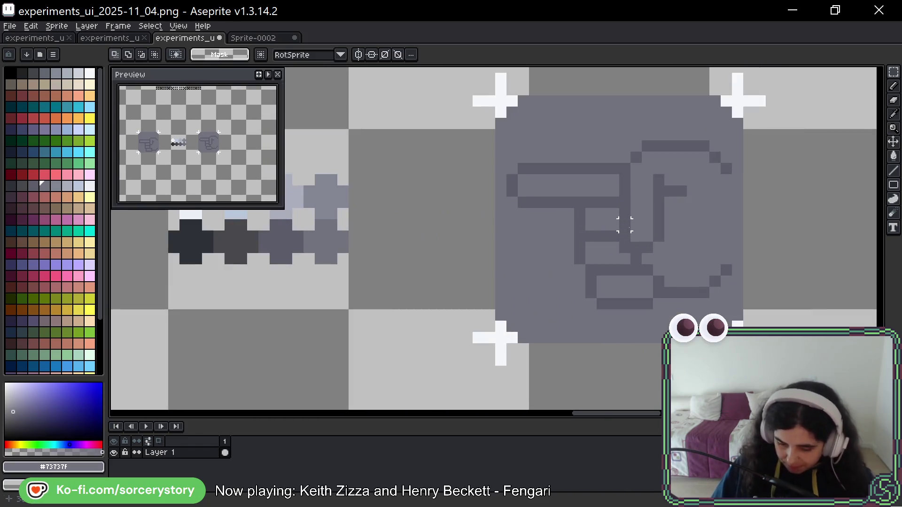
pyautogui.press('space')
pyautogui.moveTo(477, 328)
pyautogui.mouseDown()
pyautogui.moveTo(642, 302)
pyautogui.moveTo(771, 312)
pyautogui.moveTo(836, 357)
pyautogui.mouseUp()
pyautogui.moveTo(728, 316); pyautogui.dragTo(310, 286)
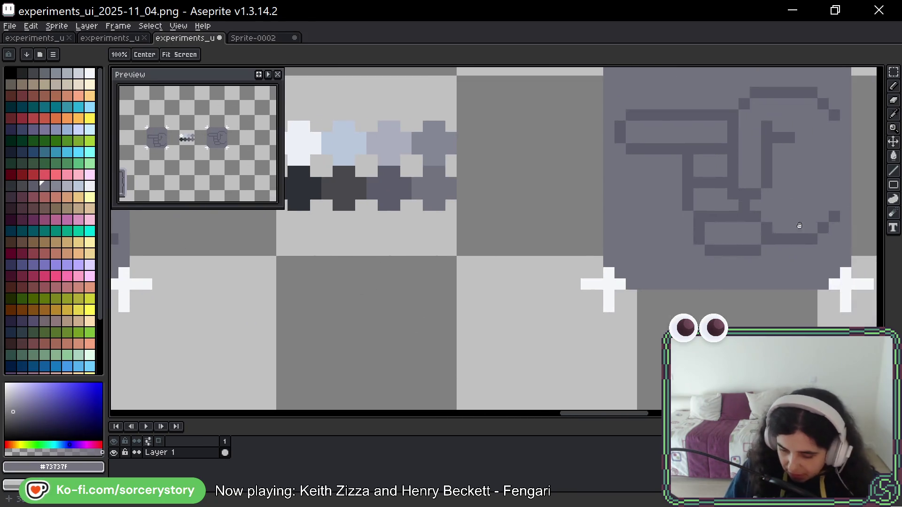
pyautogui.moveTo(873, 179); pyautogui.dragTo(600, 172)
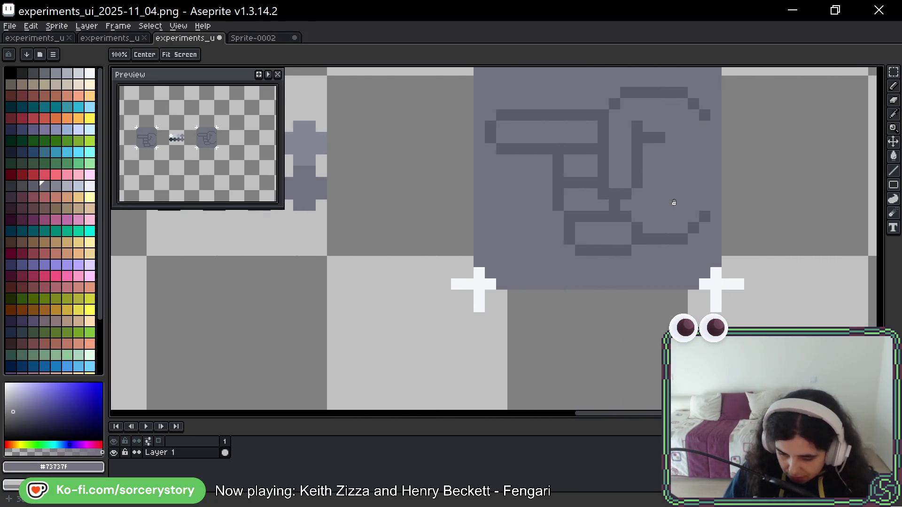
pyautogui.moveTo(656, 214); pyautogui.dragTo(697, 243)
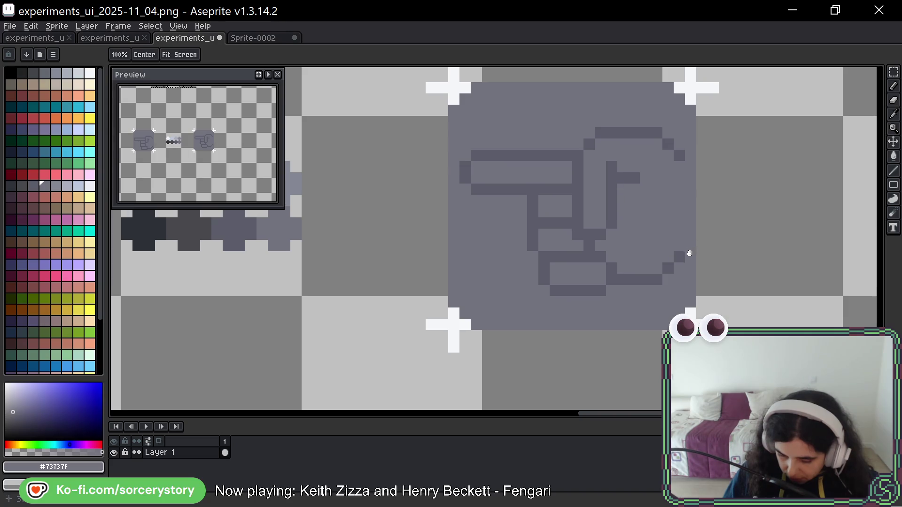
pyautogui.press('m')
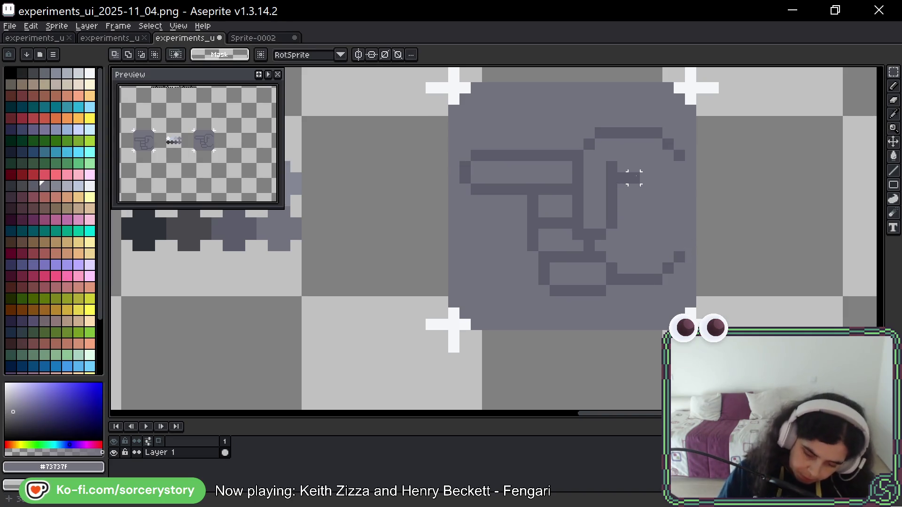
pyautogui.press('b')
pyautogui.keyDown('alt'); pyautogui.click(634, 178); pyautogui.keyUp('alt')
pyautogui.click(635, 190)
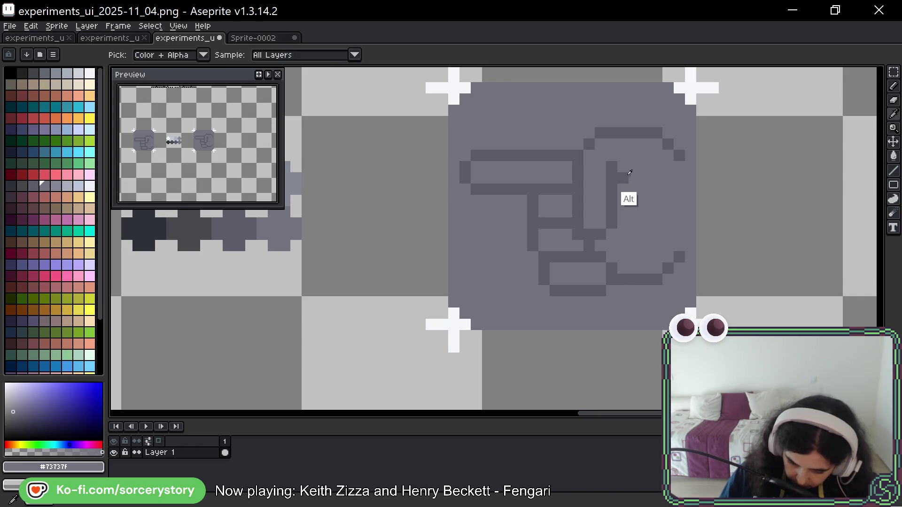
pyautogui.scroll(-4, 789, 212)
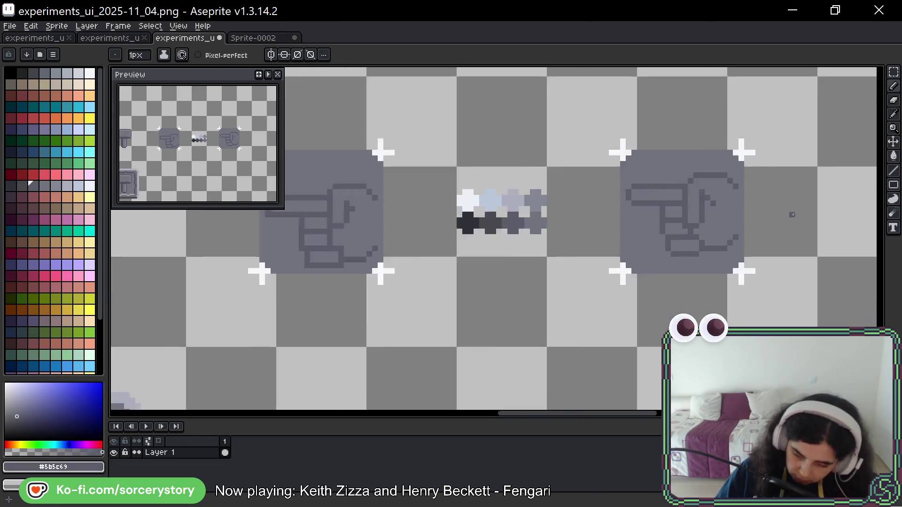
# - Redraw the hand sprite's protruding pixel one step lower
pyautogui.scroll(-2, 801, 190)
pyautogui.scroll(5, 690, 165)
pyautogui.press('alt')
pyautogui.hotkey('ctrl', 'z')
pyautogui.click(682, 195)
pyautogui.scroll(-3, 779, 192)
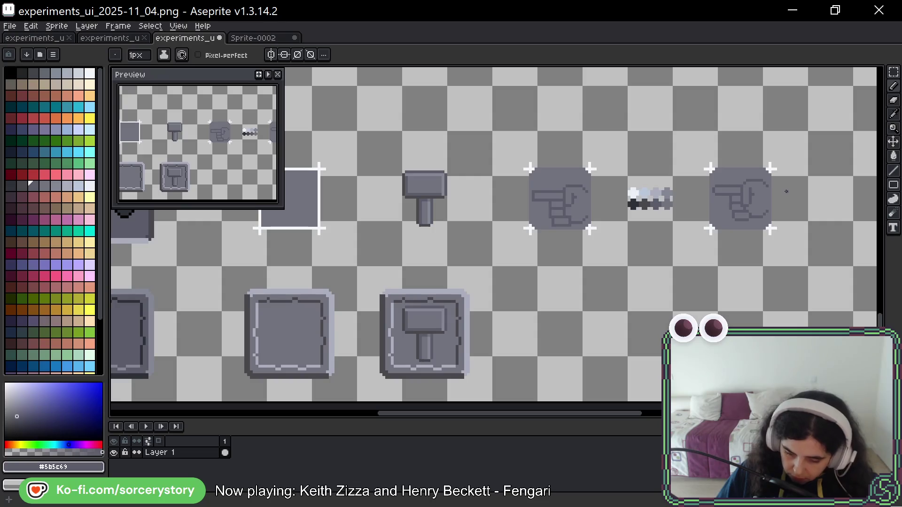
# - Move the swatch strip up above the hand buttons
pyautogui.press('ctrl')
pyautogui.scroll(-2, 789, 195)
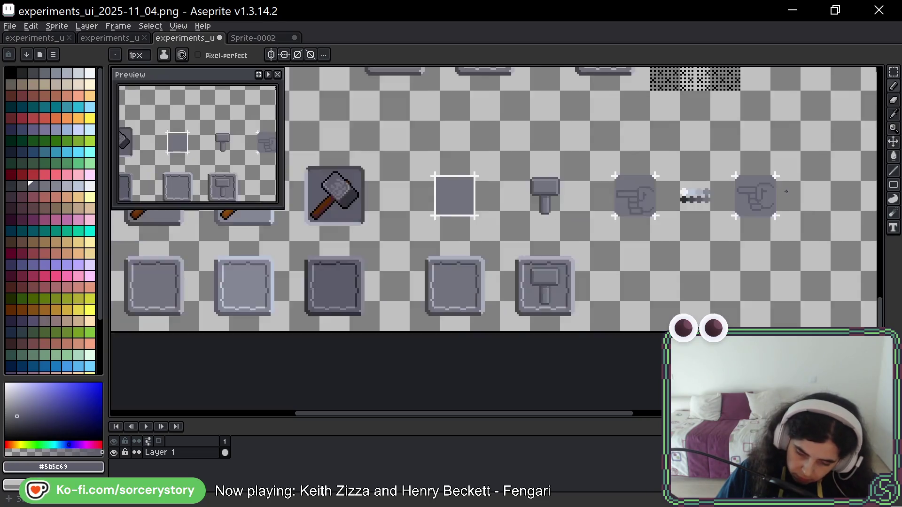
pyautogui.scroll(2, 787, 192)
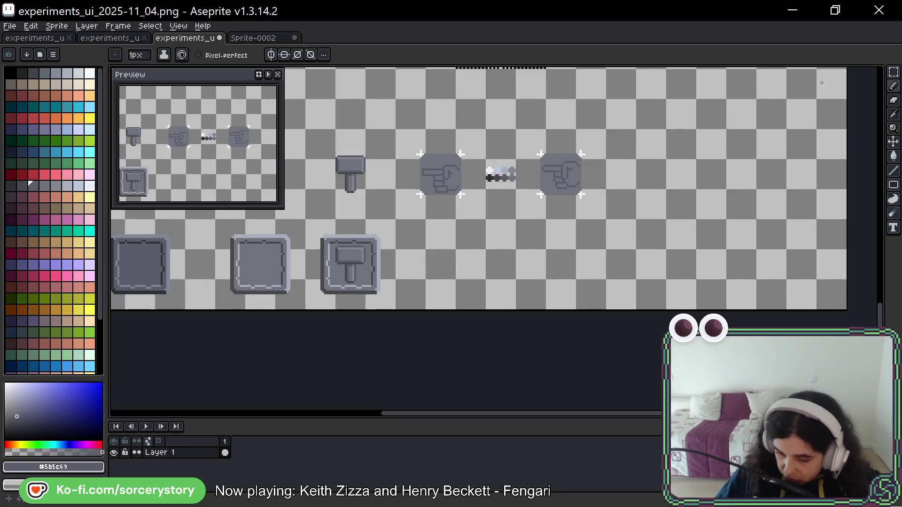
pyautogui.click(893, 71)
pyautogui.scroll(1, 490, 162)
pyautogui.moveTo(528, 115)
pyautogui.mouseDown()
pyautogui.moveTo(483, 201)
pyautogui.moveTo(414, 87)
pyautogui.mouseUp()
# - Reposition the right hand button, shifting it 32 px, so the hand buttons sit evenly spaced
pyautogui.scroll(3, 593, 260)
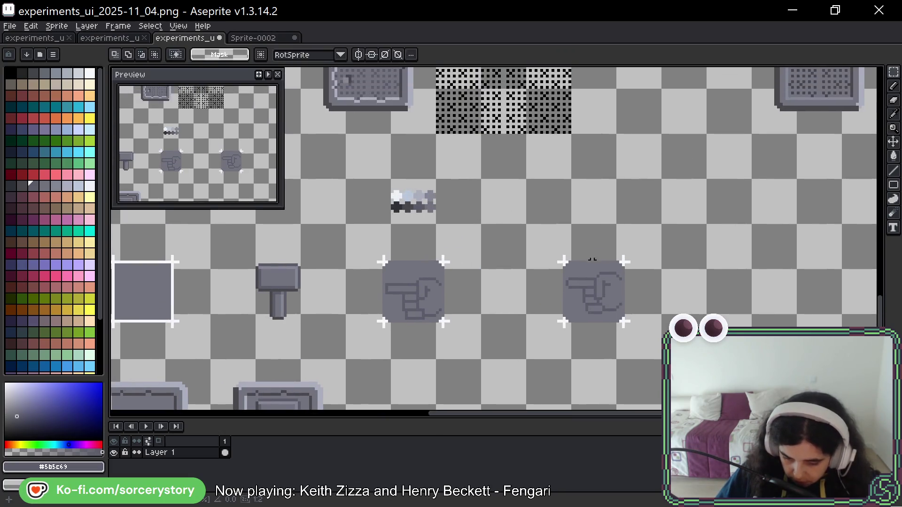
pyautogui.moveTo(526, 225); pyautogui.dragTo(662, 359)
pyautogui.moveTo(640, 328); pyautogui.dragTo(595, 328)
pyautogui.press('i')
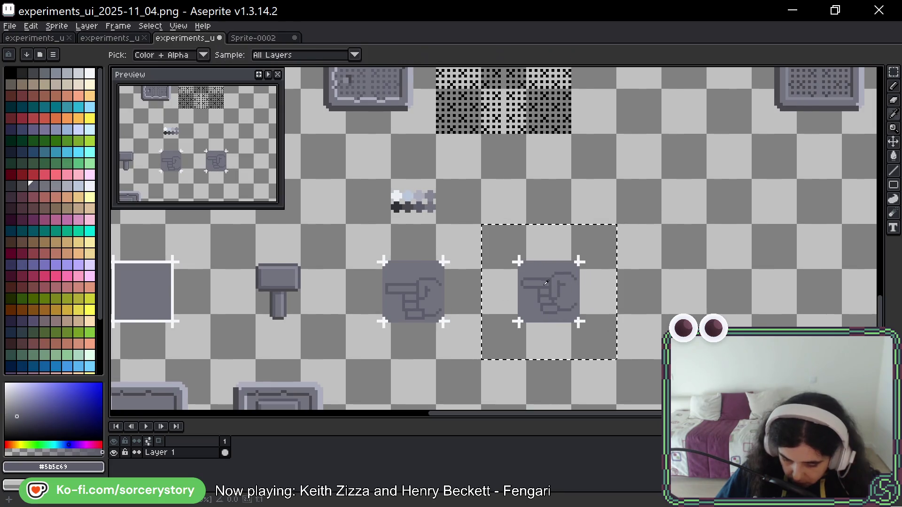
pyautogui.scroll(-1, 547, 285)
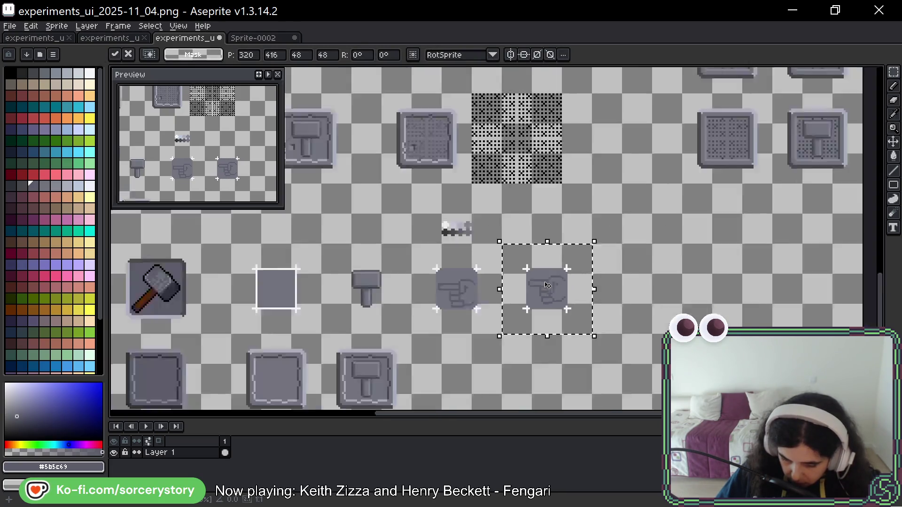
pyautogui.scroll(-2, 547, 285)
pyautogui.moveTo(517, 240); pyautogui.dragTo(638, 297)
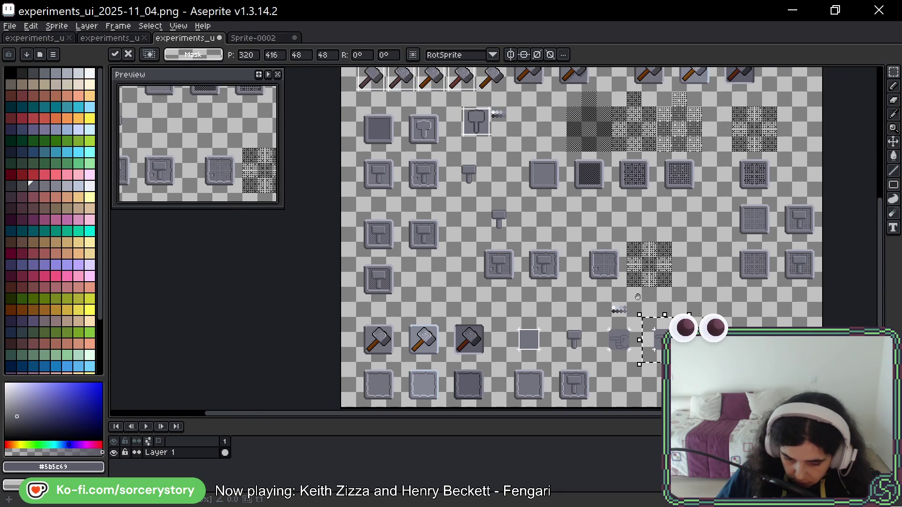
pyautogui.scroll(3, 638, 297)
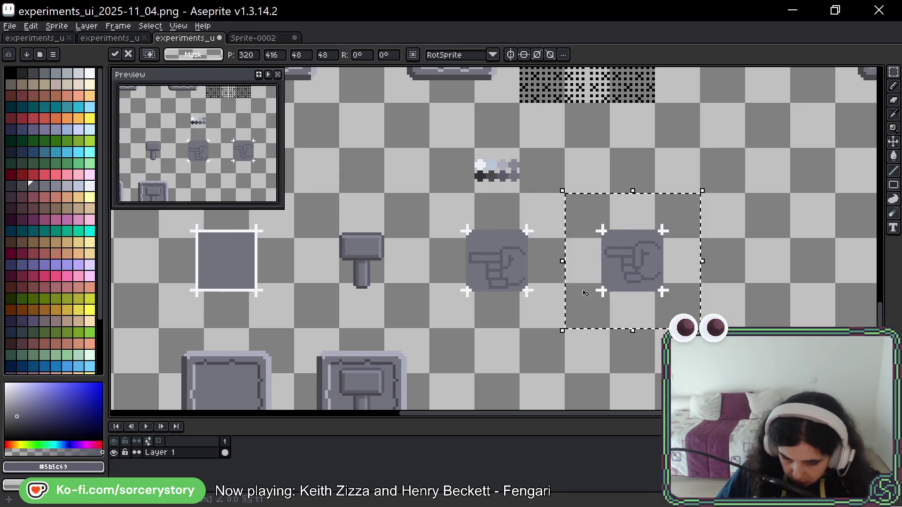
pyautogui.hscroll(4, 585, 293)
pyautogui.moveTo(458, 243); pyautogui.dragTo(593, 243)
pyautogui.scroll(3, 610, 200)
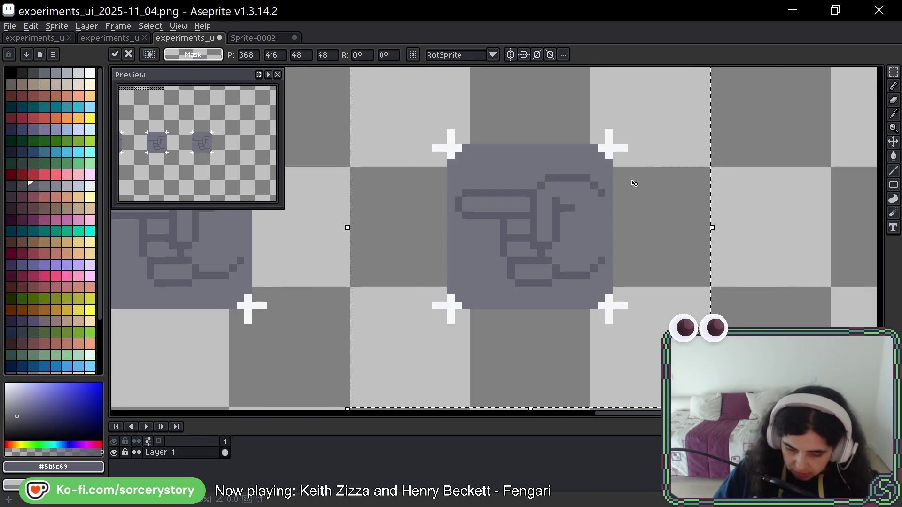
pyautogui.hotkey('ctrl', 'd')
# - Place a copy of the hammer icon beside the hand button
pyautogui.scroll(-4, 610, 200)
pyautogui.hscroll(-3, 451, 252)
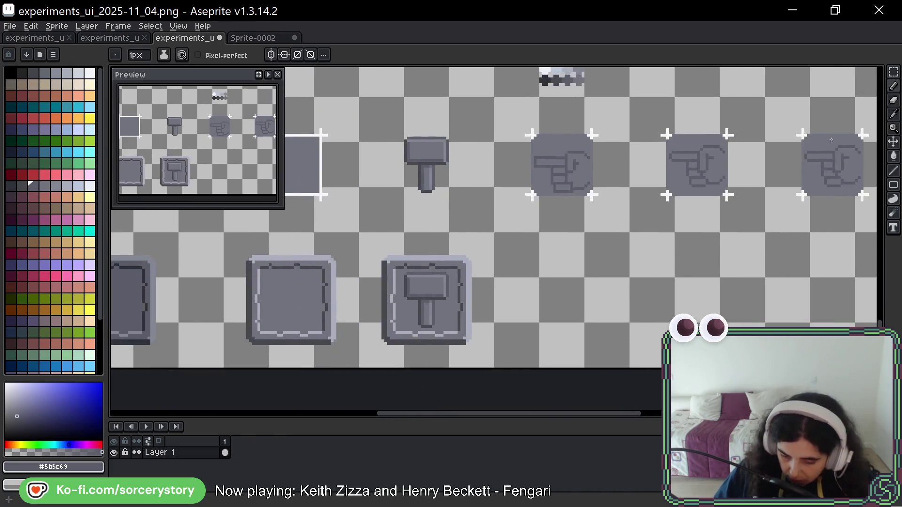
pyautogui.click(891, 73)
pyautogui.hscroll(-8, 520, 251)
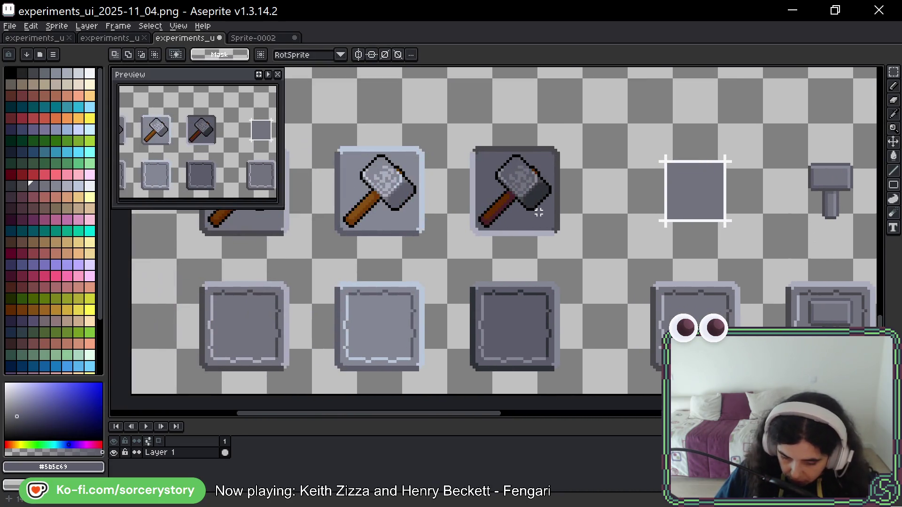
pyautogui.hscroll(6, 350, 230)
pyautogui.moveTo(483, 168)
pyautogui.mouseDown()
pyautogui.moveTo(534, 245)
pyautogui.moveTo(705, 150)
pyautogui.moveTo(575, 110)
pyautogui.moveTo(663, 111)
pyautogui.moveTo(709, 193)
pyautogui.moveTo(668, 199)
pyautogui.mouseUp()
pyautogui.click(622, 193)
# - Paint a light grey highlight stroke across the hand's curve
pyautogui.scroll(1, 623, 193)
pyautogui.scroll(1, 623, 193)
pyautogui.scroll(1, 622, 191)
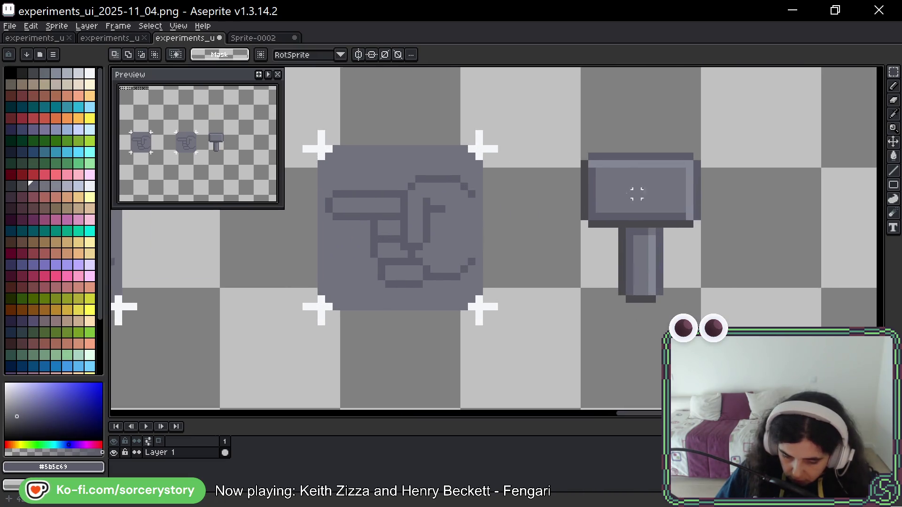
pyautogui.press('b')
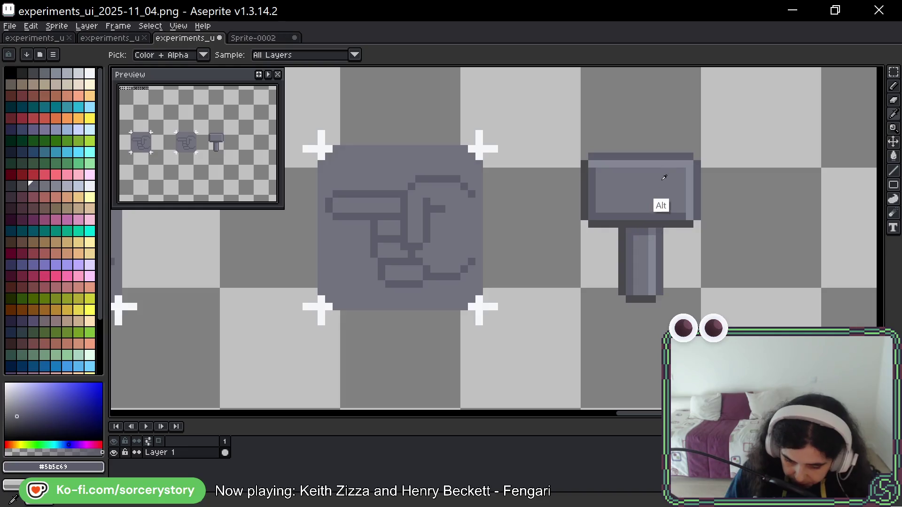
pyautogui.moveTo(520, 222); pyautogui.dragTo(562, 244)
pyautogui.moveTo(462, 207); pyautogui.dragTo(497, 206)
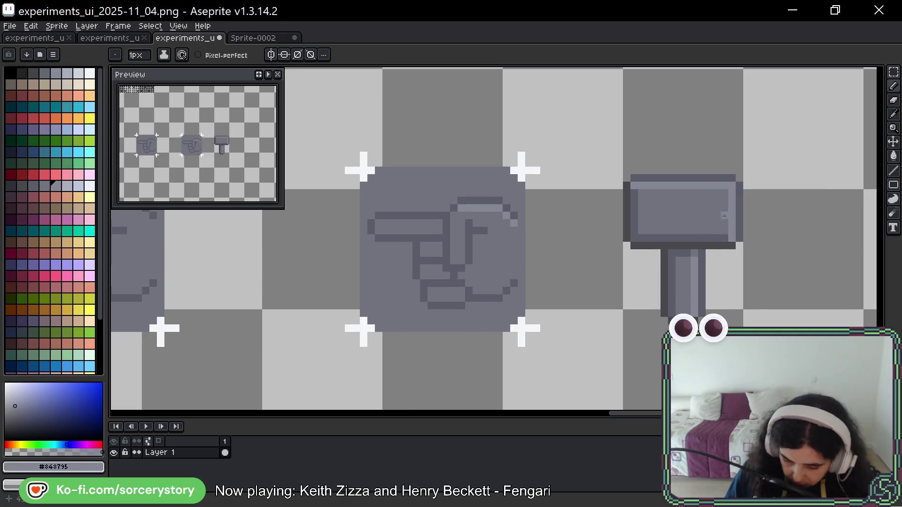
# - Draw dark grey outline pixels along the hand's lower edge, middle finger joint and curled corner
pyautogui.keyDown('alt'); pyautogui.click(686, 240); pyautogui.keyUp('alt')
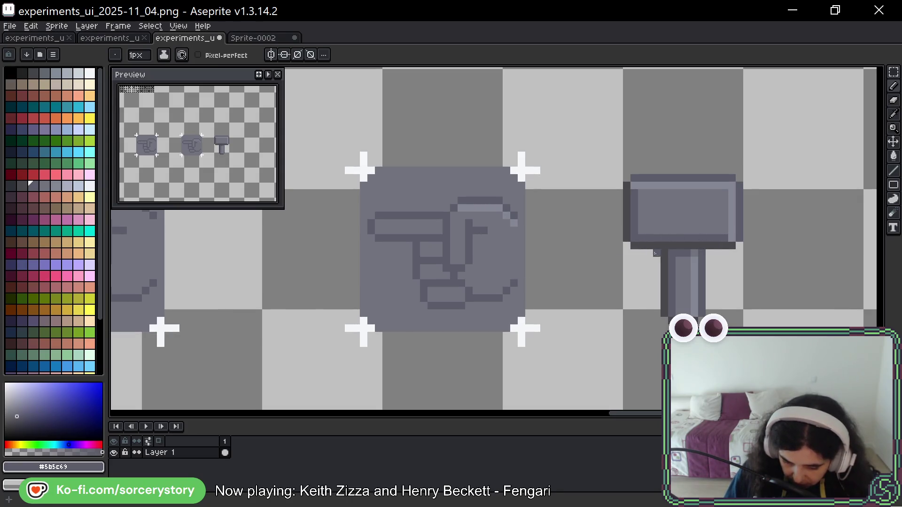
pyautogui.keyDown('alt'); pyautogui.click(687, 264); pyautogui.keyUp('alt')
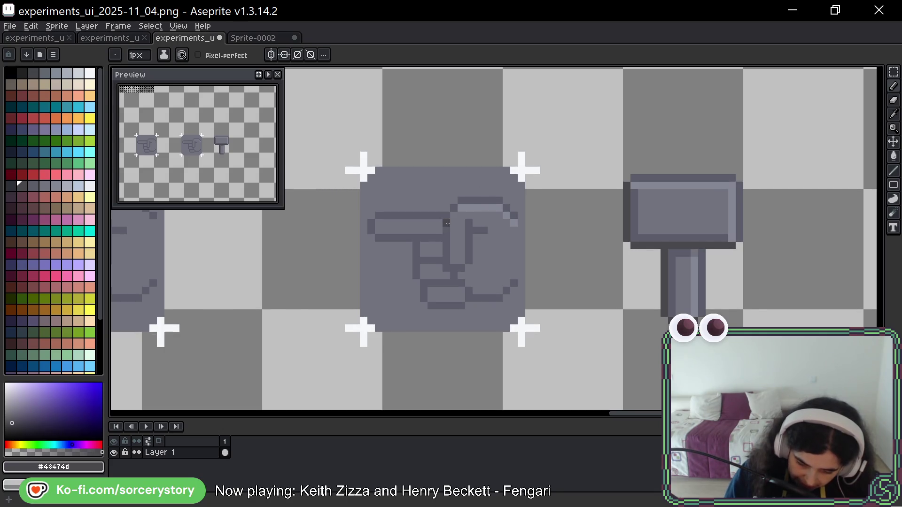
pyautogui.moveTo(446, 238); pyautogui.dragTo(413, 238)
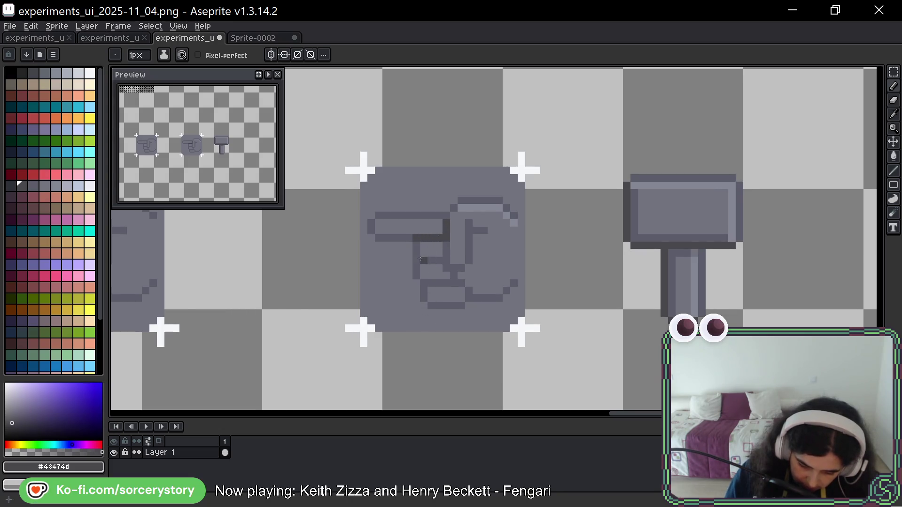
pyautogui.moveTo(447, 256)
pyautogui.mouseDown()
pyautogui.moveTo(458, 275)
pyautogui.moveTo(469, 222)
pyautogui.moveTo(476, 231)
pyautogui.mouseUp()
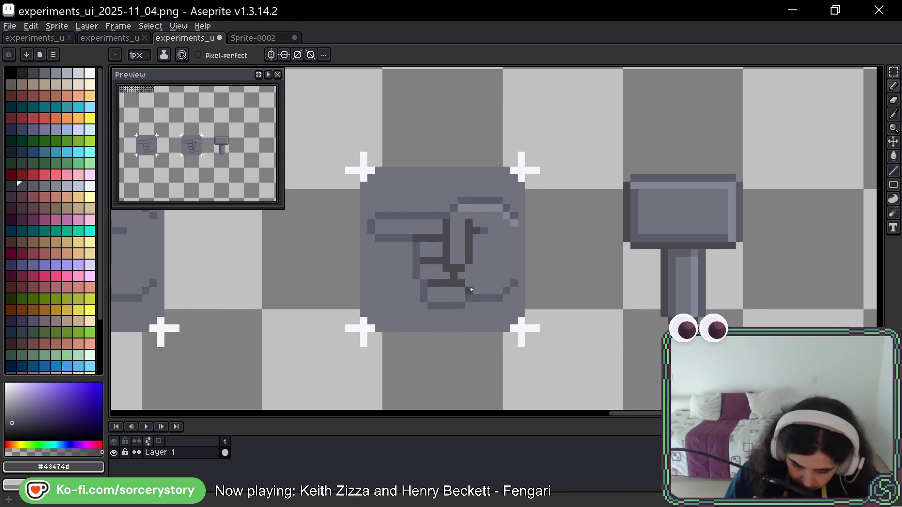
pyautogui.click(469, 292)
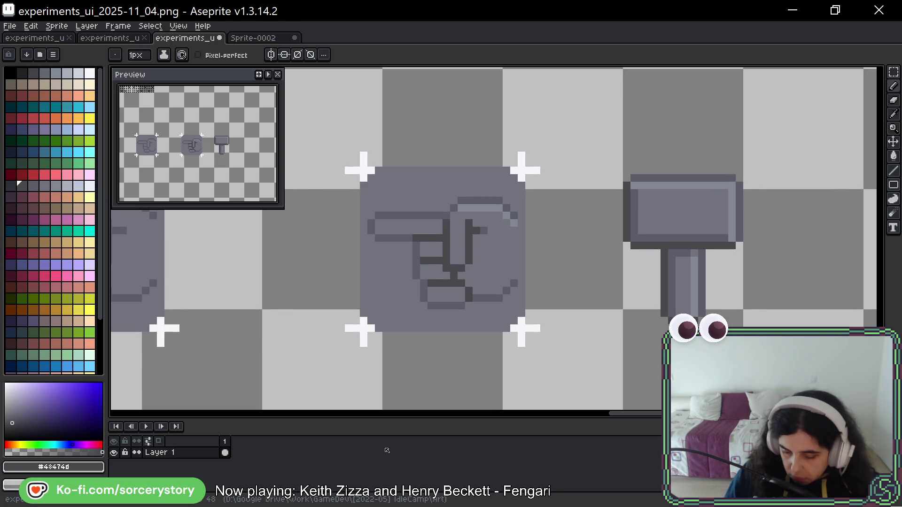
# - Cover stray outline pixels with the button's mid-grey #5b5c69, then restore the dark outline colour
pyautogui.keyDown('alt'); pyautogui.click(486, 244); pyautogui.keyUp('alt')
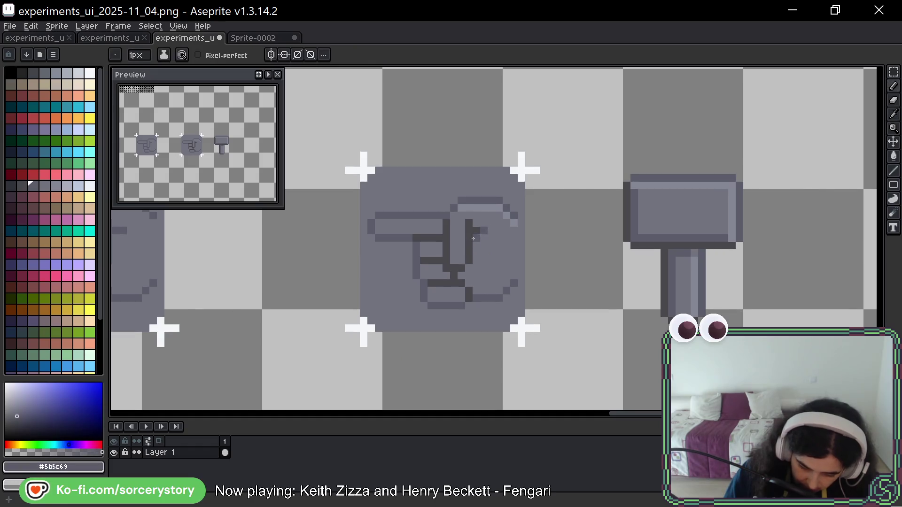
pyautogui.moveTo(477, 250); pyautogui.dragTo(463, 274)
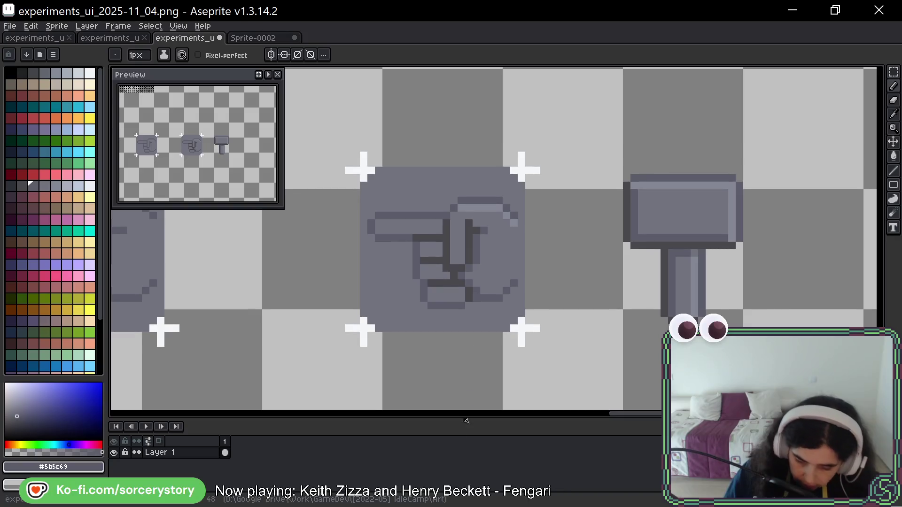
pyautogui.keyDown('alt'); pyautogui.click(470, 305); pyautogui.keyUp('alt')
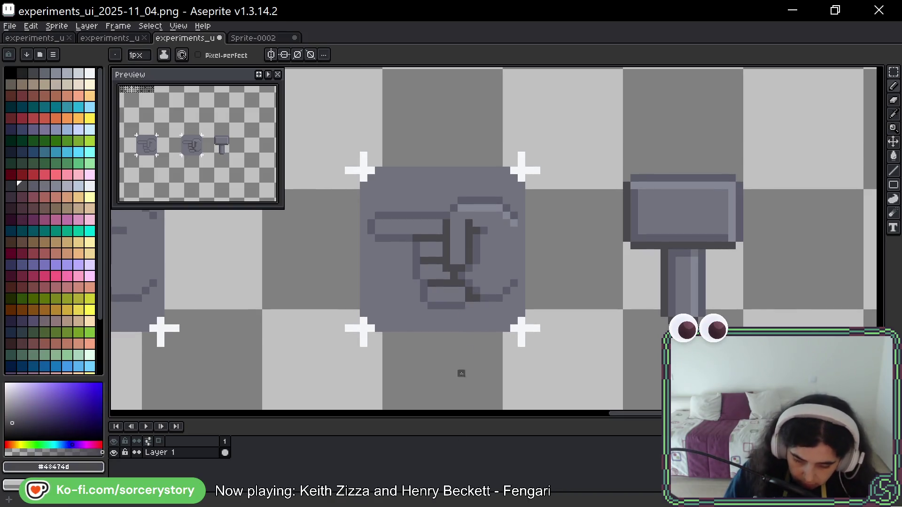
pyautogui.press('space')
pyautogui.moveTo(553, 252)
pyautogui.mouseDown()
pyautogui.moveTo(536, 255)
pyautogui.moveTo(551, 259)
pyautogui.mouseUp()
pyautogui.moveTo(496, 294); pyautogui.dragTo(518, 334)
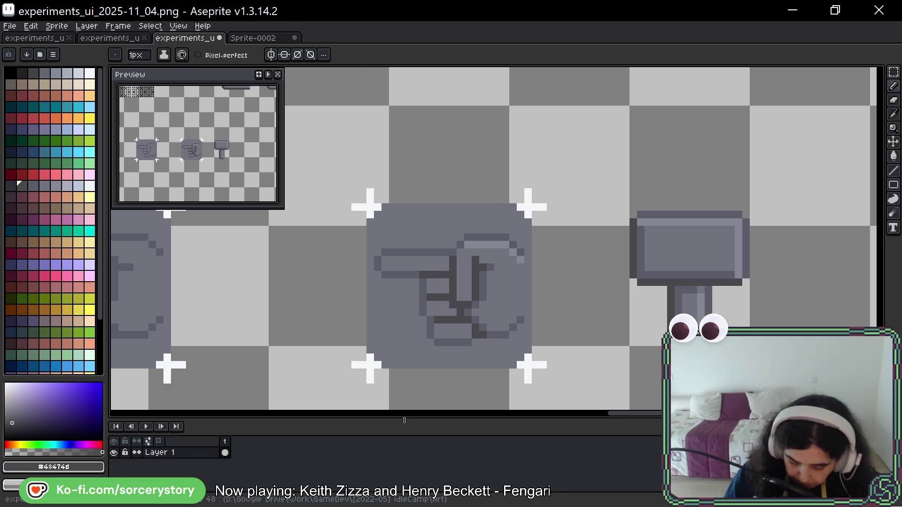
# - Add light grey #848795 highlights along the pointing finger and lower fingers
pyautogui.keyDown('alt'); pyautogui.click(475, 282); pyautogui.keyUp('alt')
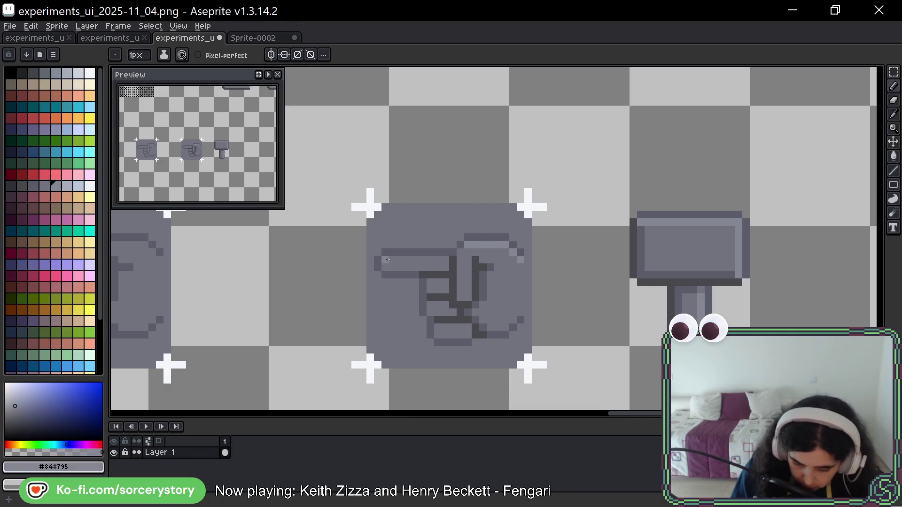
pyautogui.moveTo(427, 258); pyautogui.dragTo(447, 259)
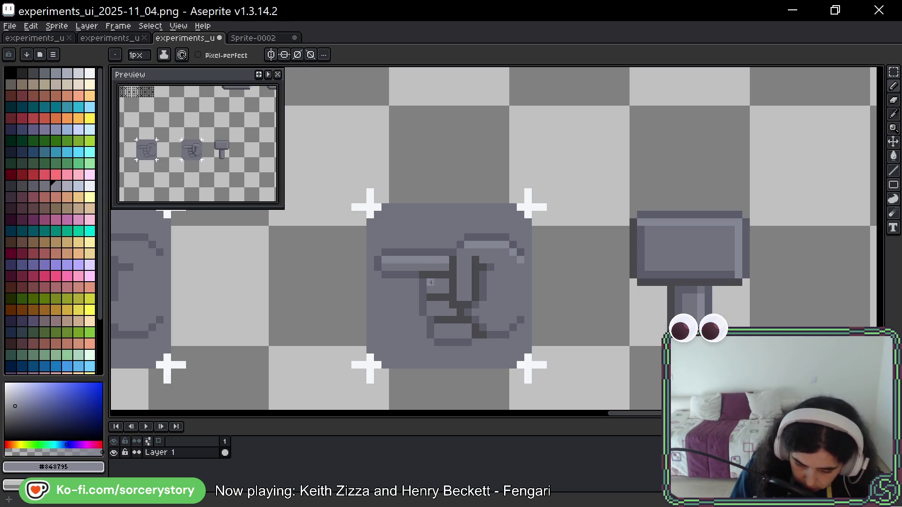
pyautogui.click(442, 281)
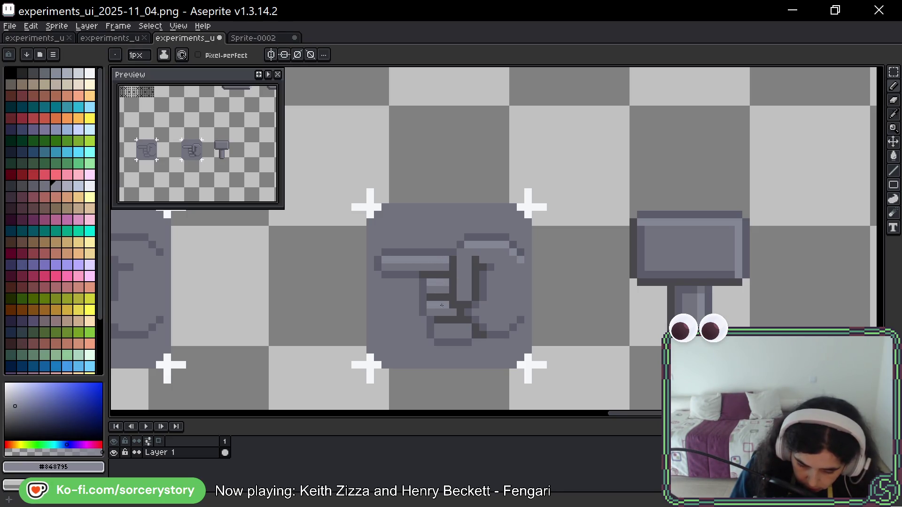
pyautogui.moveTo(441, 328); pyautogui.dragTo(464, 329)
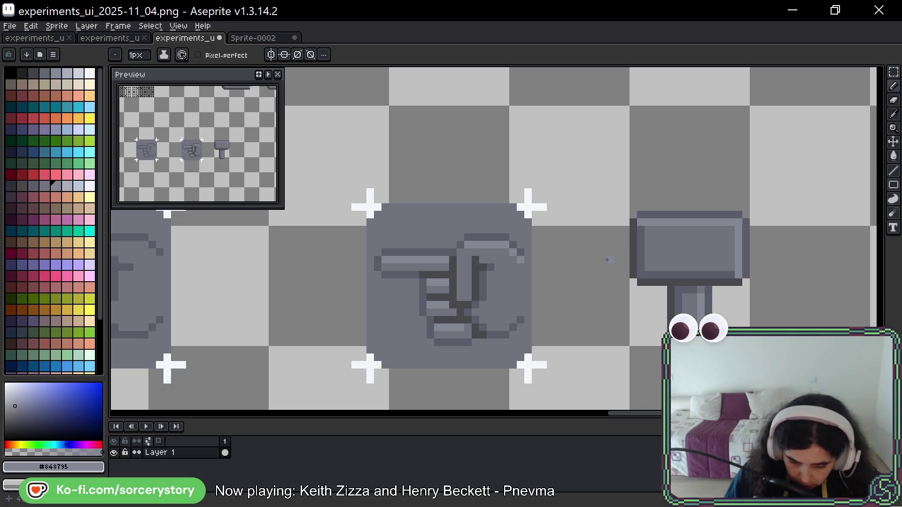
# - Select the curled finger pixels with a rectangular marquee and move them into place
pyautogui.press('w')
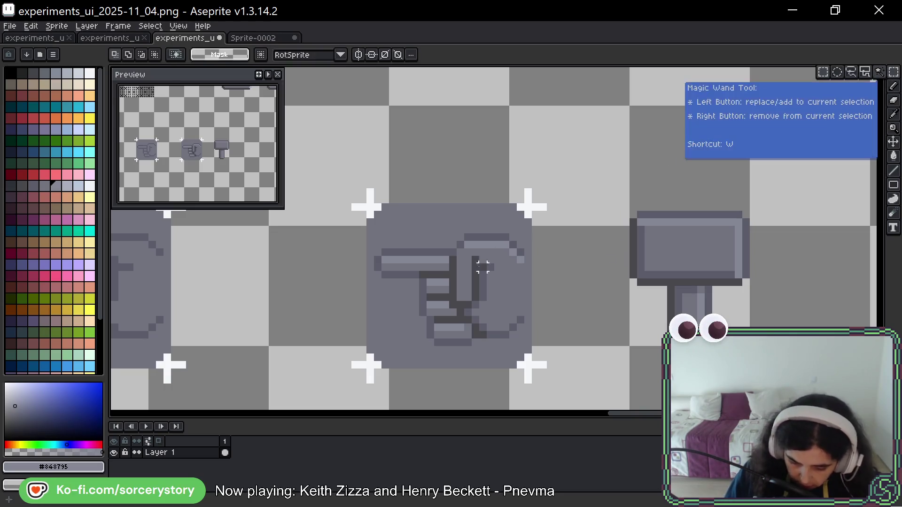
pyautogui.press('m')
pyautogui.moveTo(472, 256); pyautogui.dragTo(500, 299)
pyautogui.moveTo(463, 254)
pyautogui.mouseDown()
pyautogui.moveTo(504, 310)
pyautogui.moveTo(479, 306)
pyautogui.moveTo(481, 328)
pyautogui.mouseUp()
pyautogui.keyDown('ctrl'); pyautogui.click(478, 287); pyautogui.keyUp('ctrl')
pyautogui.press('Return')
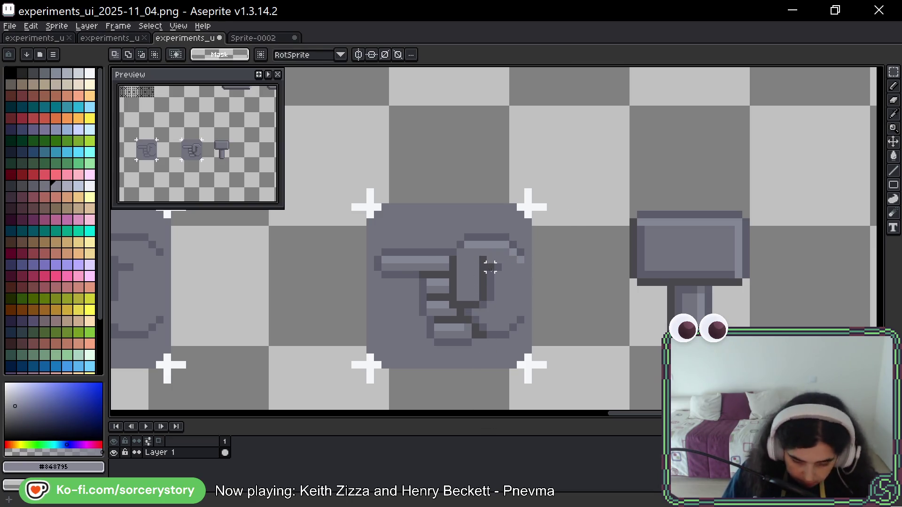
# - Touch up the finger outline pixels with sampled dark, mid and light greys
pyautogui.press('b')
pyautogui.keyDown('alt'); pyautogui.click(477, 296); pyautogui.keyUp('alt')
pyautogui.keyDown('alt'); pyautogui.click(482, 331); pyautogui.keyUp('alt')
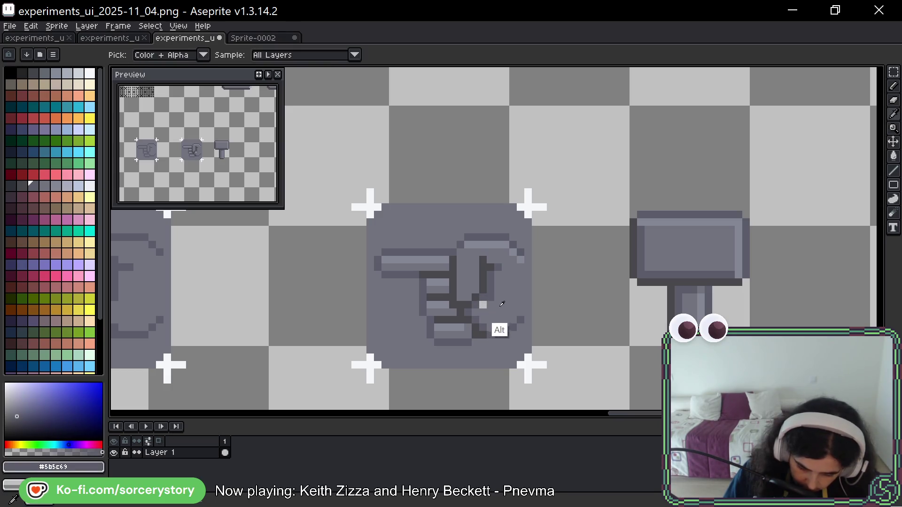
pyautogui.keyDown('alt'); pyautogui.click(498, 329); pyautogui.keyUp('alt')
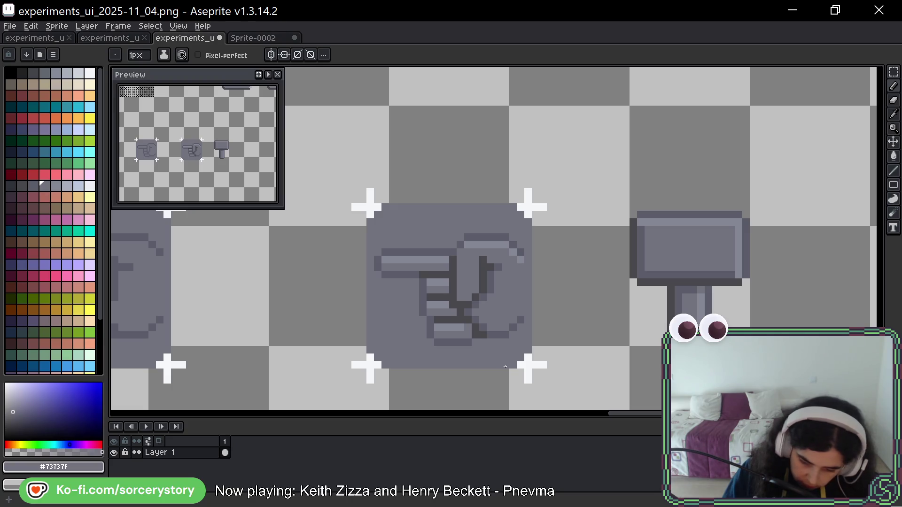
pyautogui.keyDown('alt'); pyautogui.click(454, 263); pyautogui.keyUp('alt')
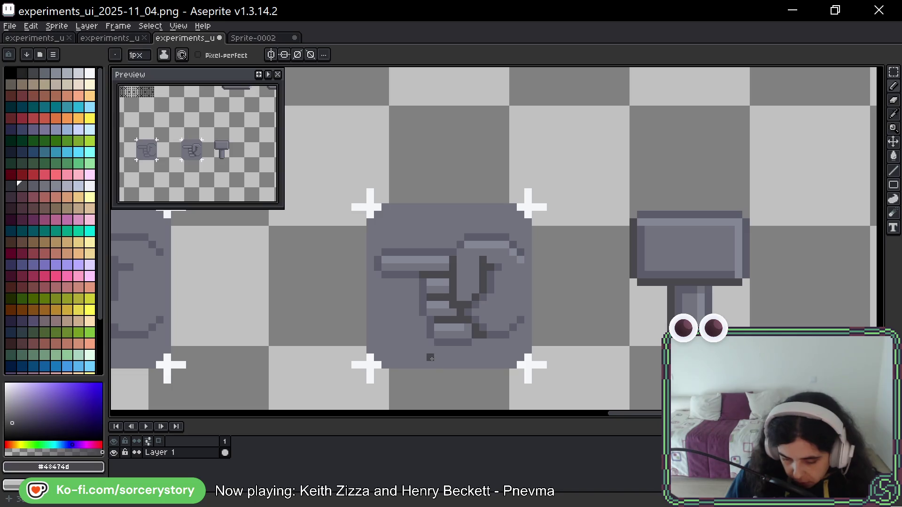
pyautogui.keyDown('alt'); pyautogui.click(459, 256); pyautogui.keyUp('alt')
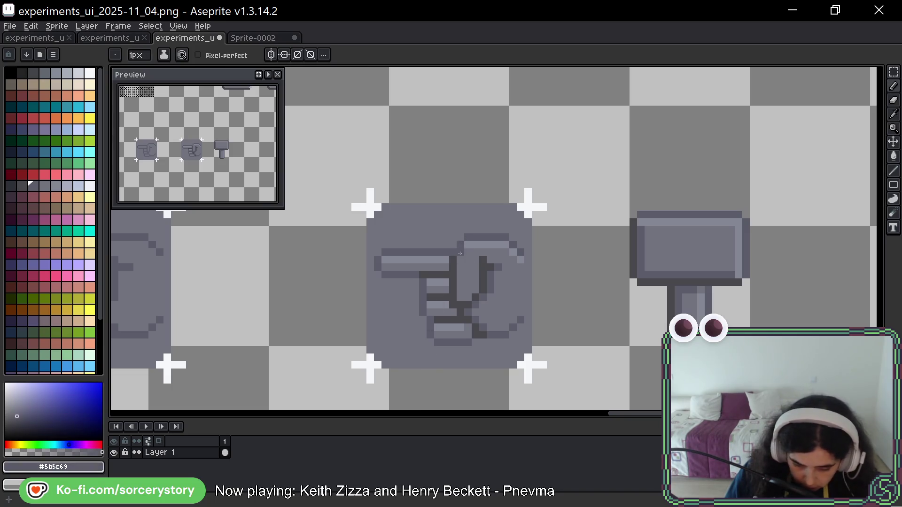
pyautogui.keyDown('alt'); pyautogui.click(472, 263); pyautogui.keyUp('alt')
pyautogui.click(460, 244)
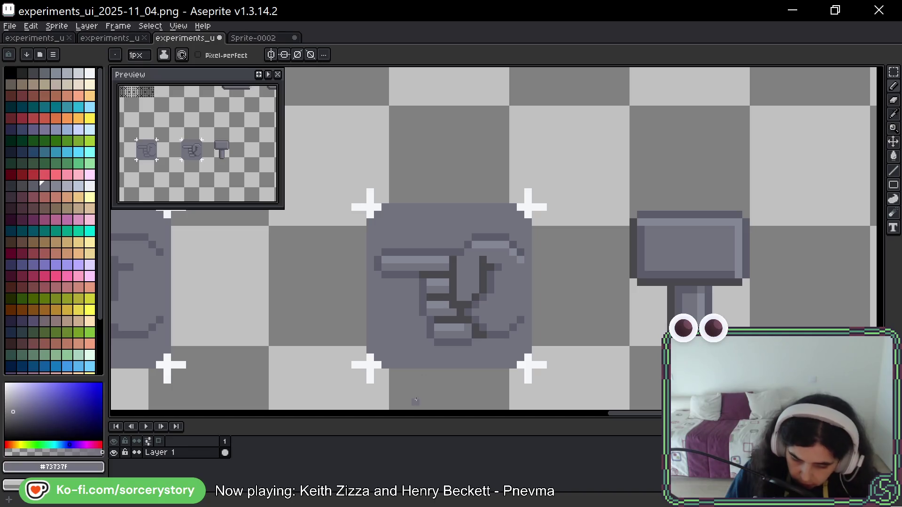
pyautogui.keyDown('alt'); pyautogui.click(455, 282); pyautogui.keyUp('alt')
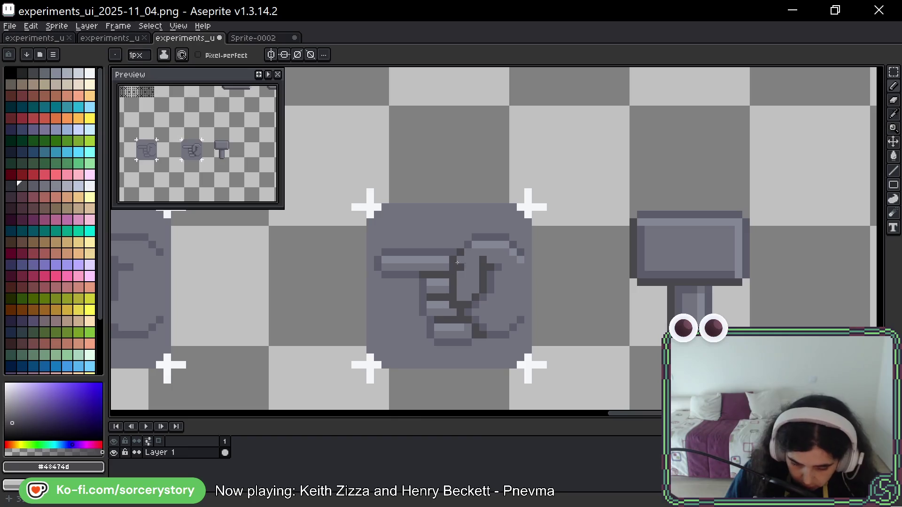
pyautogui.keyDown('alt'); pyautogui.click(437, 284); pyautogui.keyUp('alt')
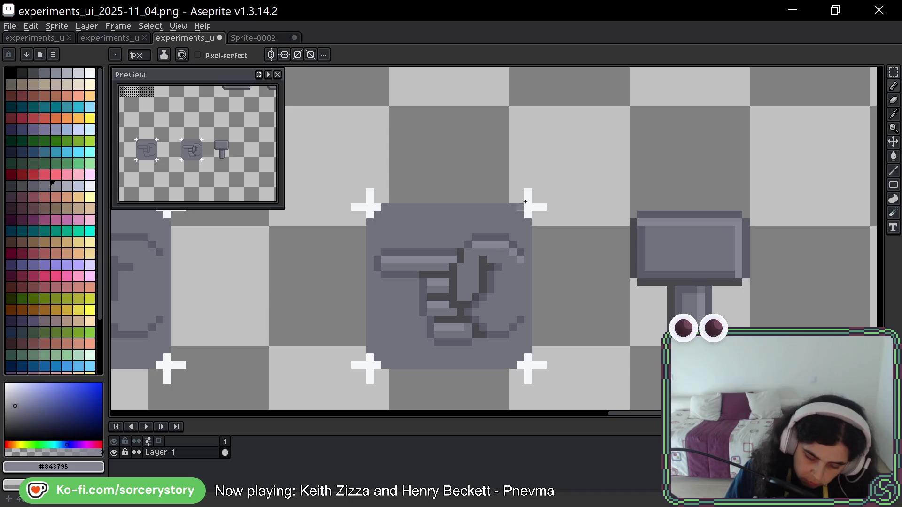
pyautogui.press('ctrl')
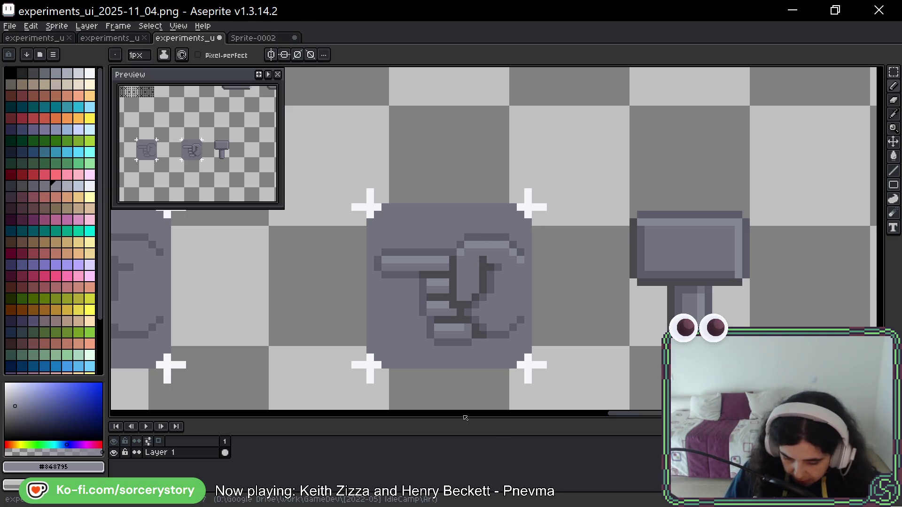
pyautogui.press('alt')
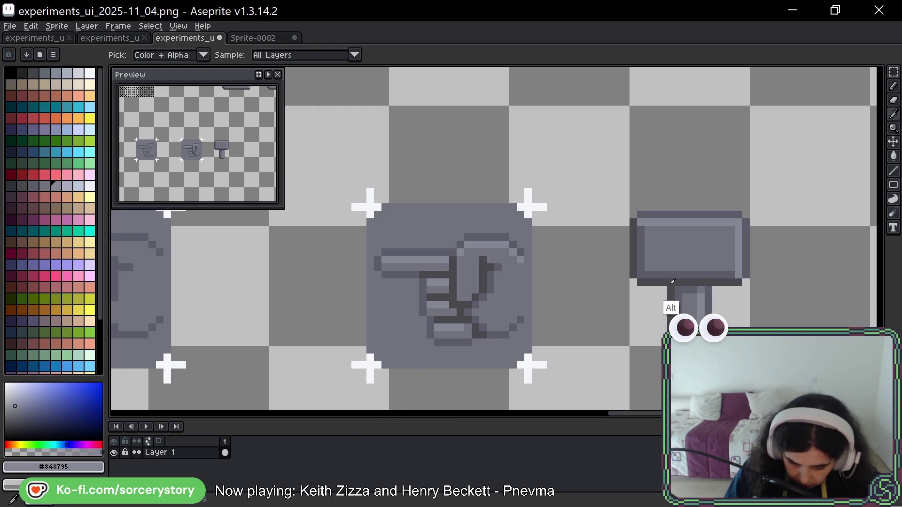
# - Draw a dark #48474d outline along the hand's bottom edge, curving up around the thumb
pyautogui.click(634, 288)
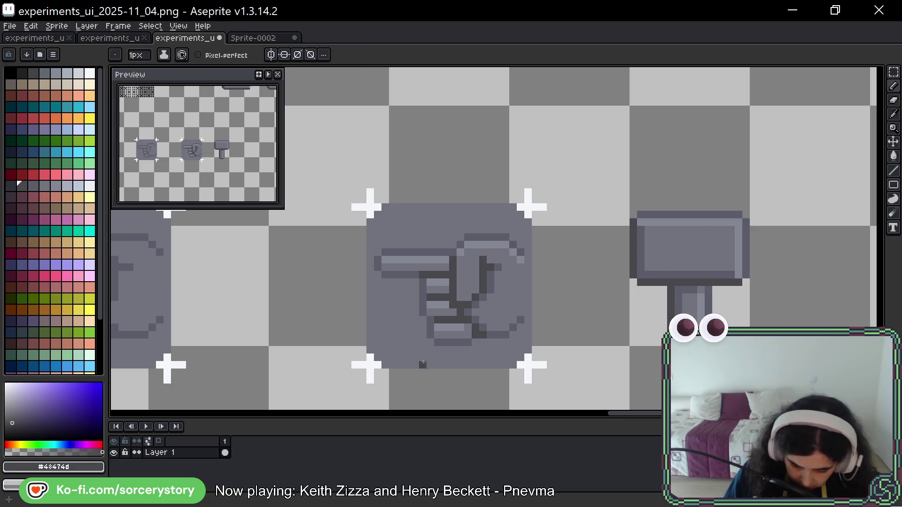
pyautogui.moveTo(443, 342)
pyautogui.mouseDown()
pyautogui.moveTo(470, 342)
pyautogui.moveTo(524, 319)
pyautogui.mouseUp()
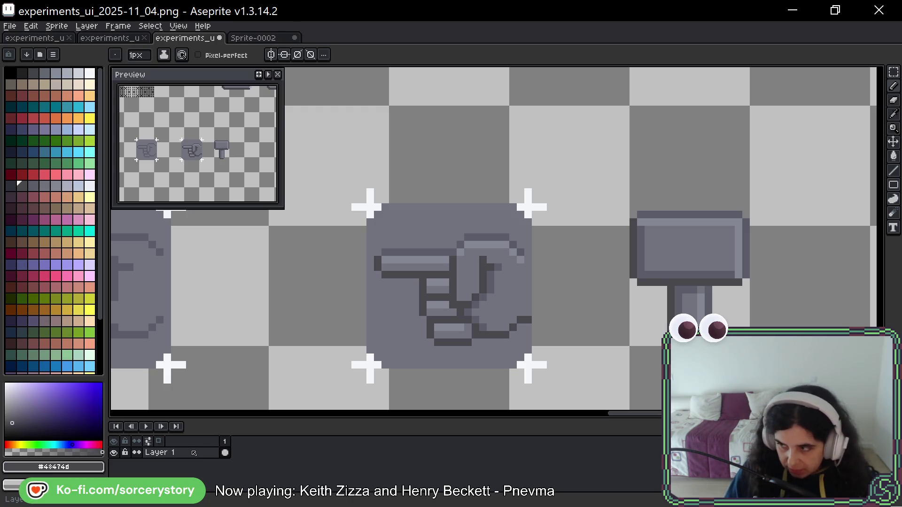
pyautogui.moveTo(694, 227); pyautogui.dragTo(681, 190)
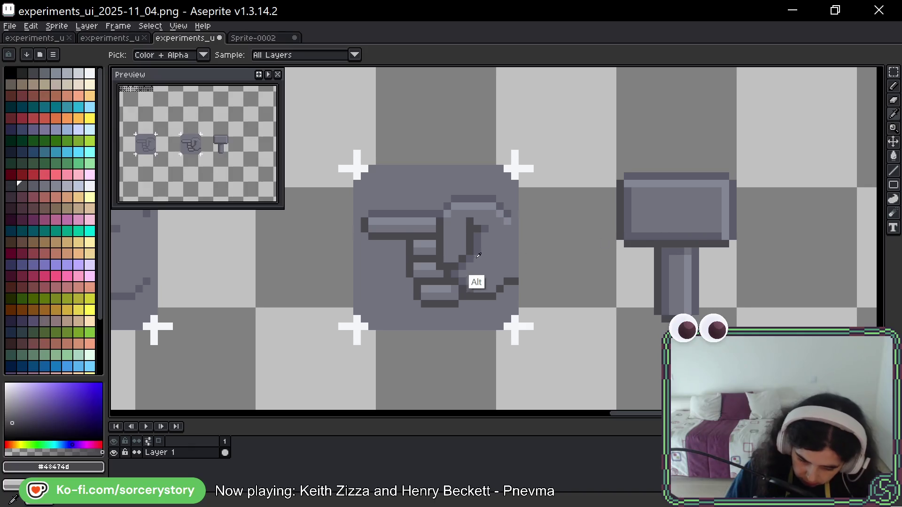
pyautogui.keyDown('alt'); pyautogui.click(465, 284); pyautogui.keyUp('alt')
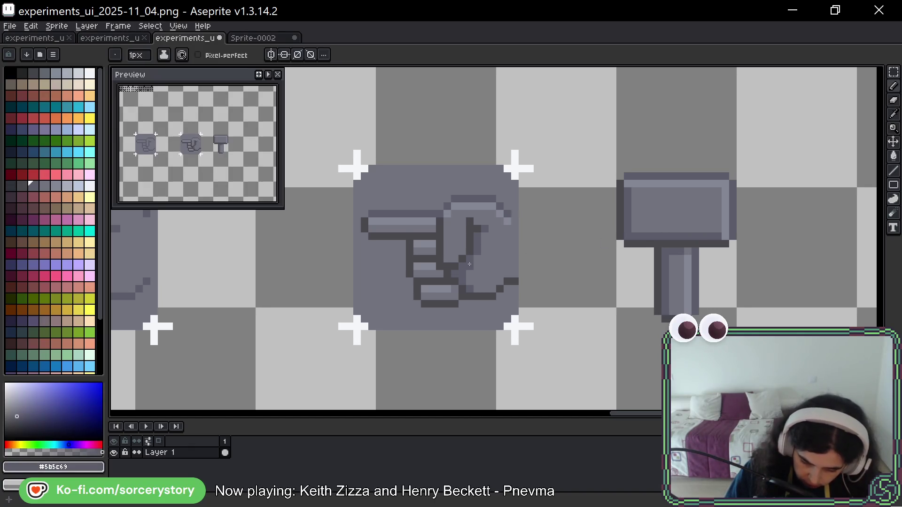
pyautogui.moveTo(576, 275); pyautogui.dragTo(564, 278)
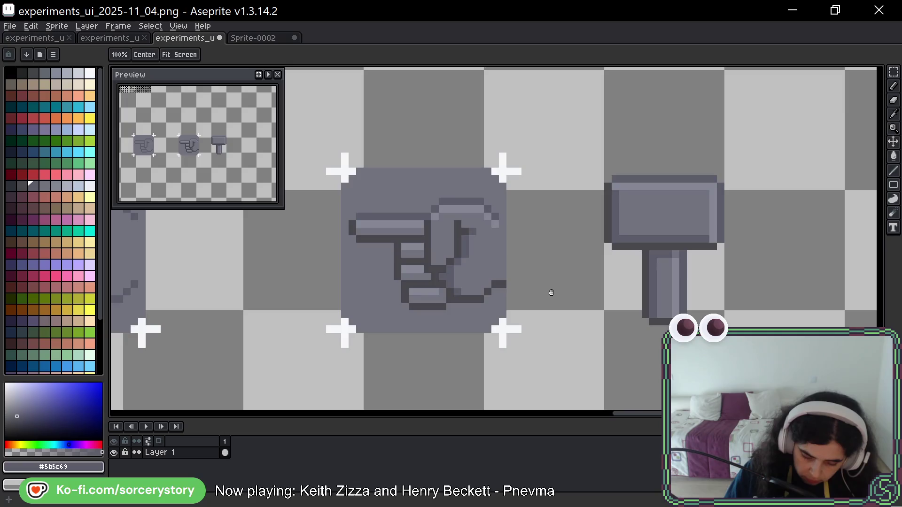
pyautogui.press('space')
pyautogui.press('space')
pyautogui.moveTo(444, 288)
pyautogui.mouseDown()
pyautogui.moveTo(751, 258)
pyautogui.moveTo(695, 247)
pyautogui.mouseUp()
pyautogui.moveTo(754, 242); pyautogui.dragTo(663, 250)
pyautogui.moveTo(519, 308)
pyautogui.mouseDown()
pyautogui.moveTo(695, 298)
pyautogui.moveTo(550, 302)
pyautogui.moveTo(666, 307)
pyautogui.moveTo(590, 316)
pyautogui.moveTo(540, 298)
pyautogui.mouseUp()
pyautogui.click(894, 74)
# - Commit the transformed thumb selection and deselect it
pyautogui.moveTo(583, 181)
pyautogui.mouseDown()
pyautogui.moveTo(590, 212)
pyautogui.moveTo(625, 238)
pyautogui.moveTo(607, 211)
pyautogui.mouseUp()
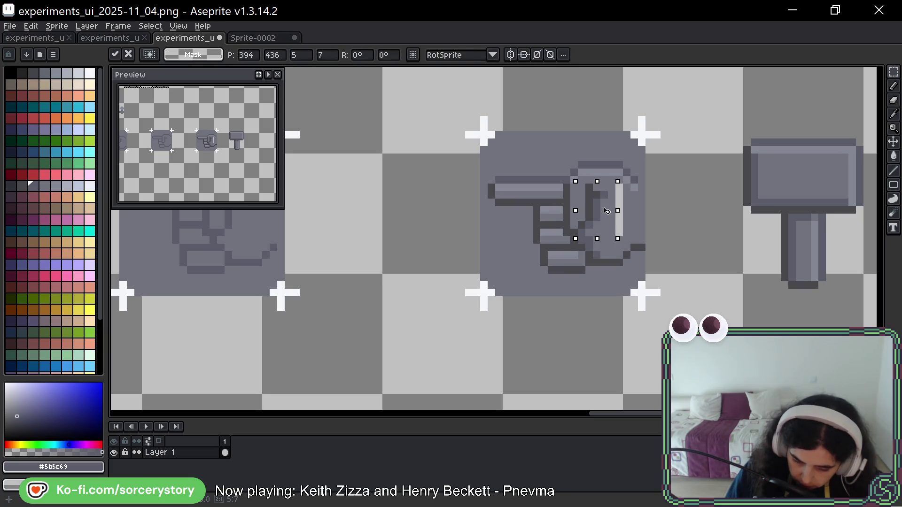
pyautogui.press('Return')
pyautogui.hotkey('ctrl', 'd')
pyautogui.press('b')
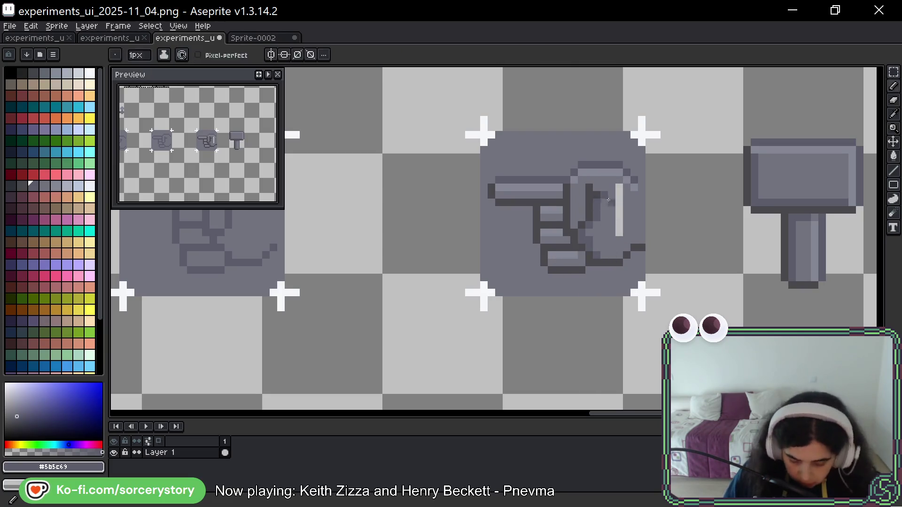
# - Repaint the thumb's light vertical highlight in #5b5c69 and extend its dark outline upward
pyautogui.click(580, 231)
pyautogui.click(589, 224)
pyautogui.keyDown('alt'); pyautogui.click(581, 239); pyautogui.keyUp('alt')
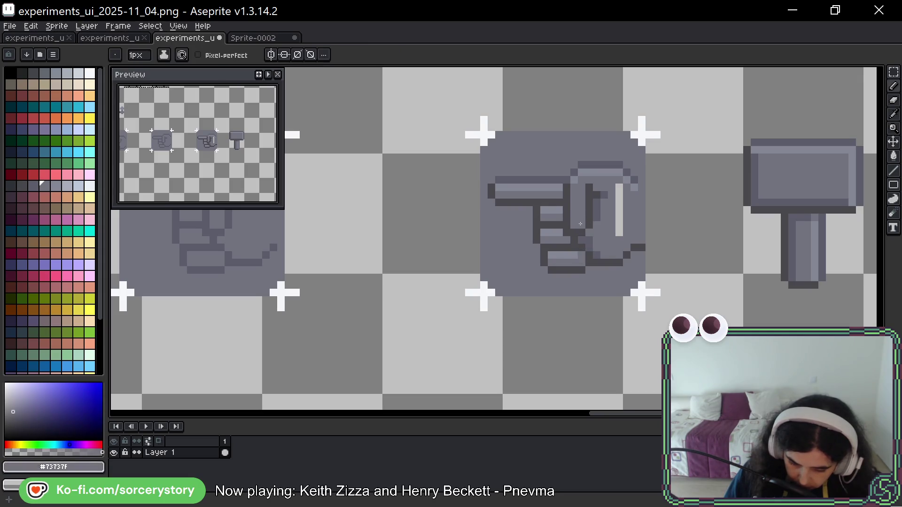
pyautogui.keyDown('alt'); pyautogui.click(592, 233); pyautogui.keyUp('alt')
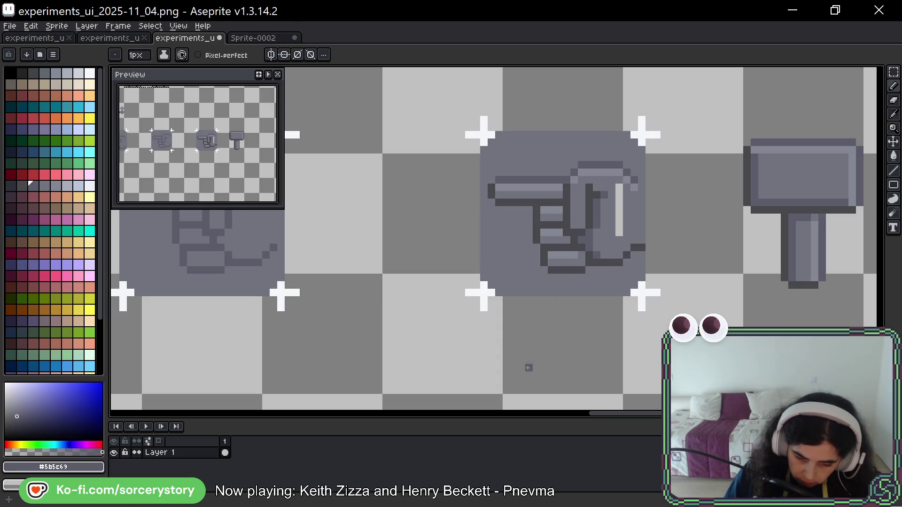
pyautogui.moveTo(619, 187)
pyautogui.mouseDown()
pyautogui.moveTo(619, 235)
pyautogui.moveTo(610, 241)
pyautogui.mouseUp()
pyautogui.keyDown('alt'); pyautogui.click(632, 258); pyautogui.keyUp('alt')
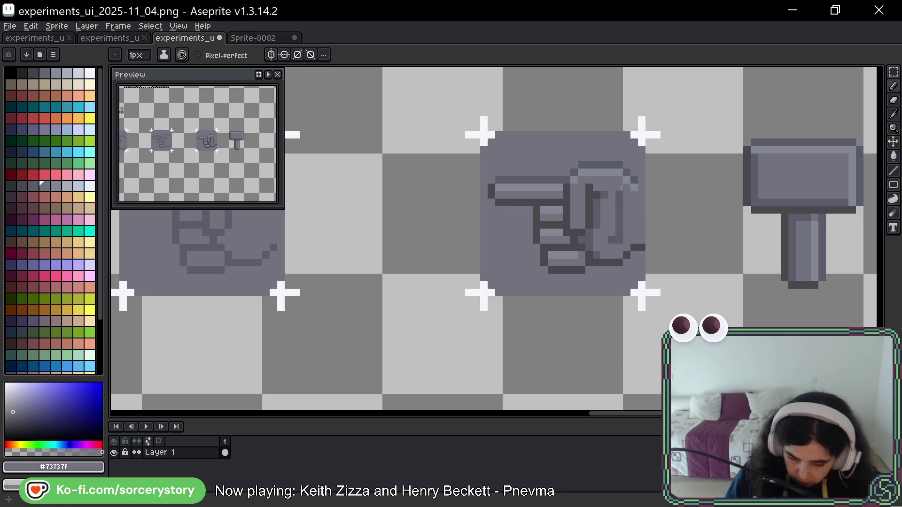
pyautogui.moveTo(663, 262); pyautogui.dragTo(608, 267)
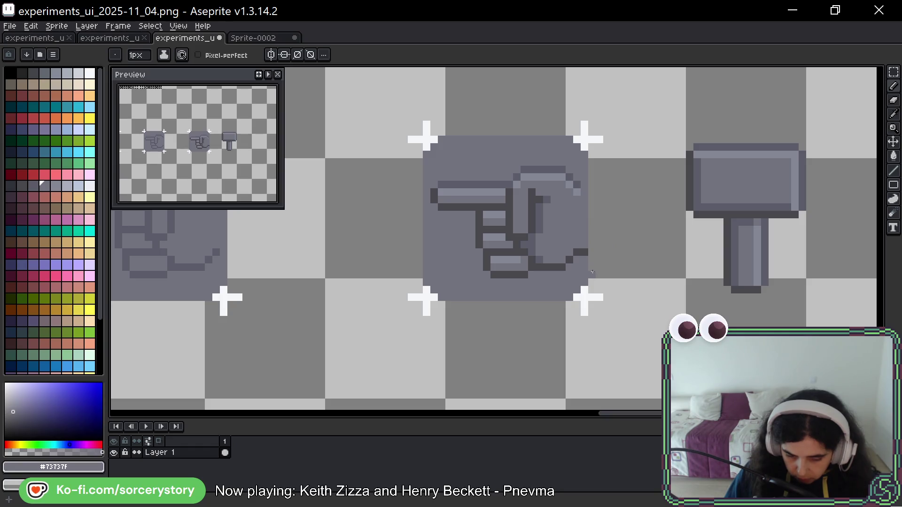
pyautogui.click(538, 199)
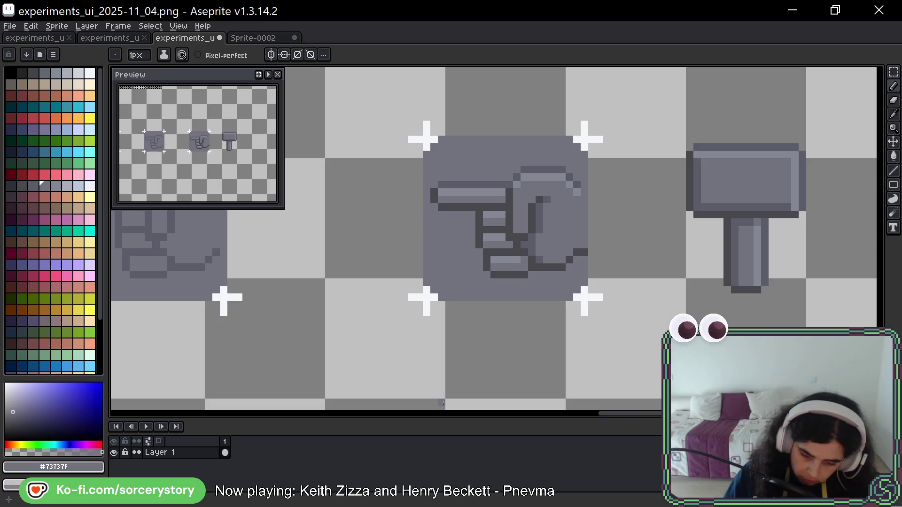
pyautogui.click(531, 192)
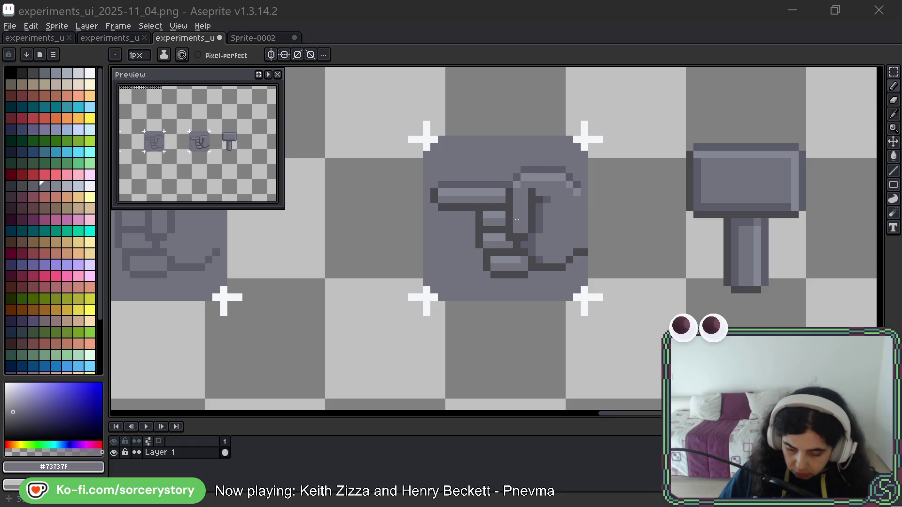
pyautogui.scroll(2, 550, 230)
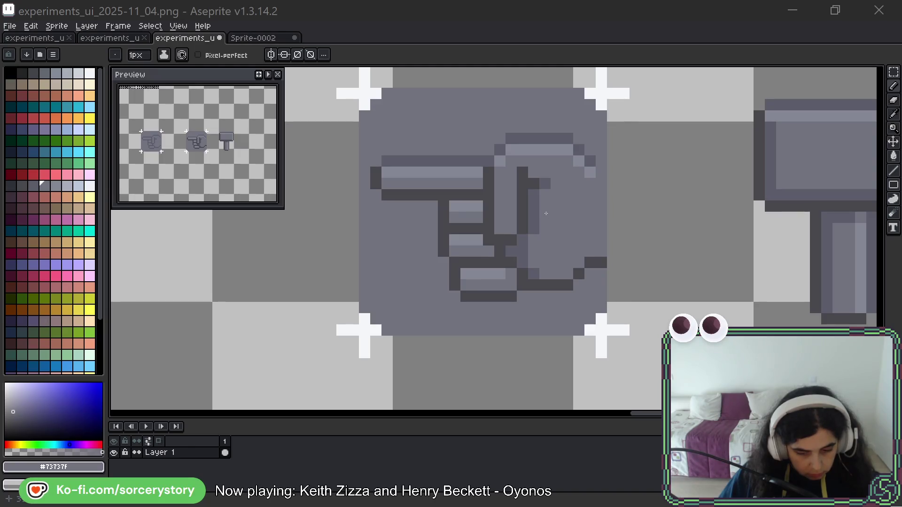
# - Add a dark outline pixel in the thumb and turn a neighbouring outline pixel mid-grey
pyautogui.scroll(3, 518, 275)
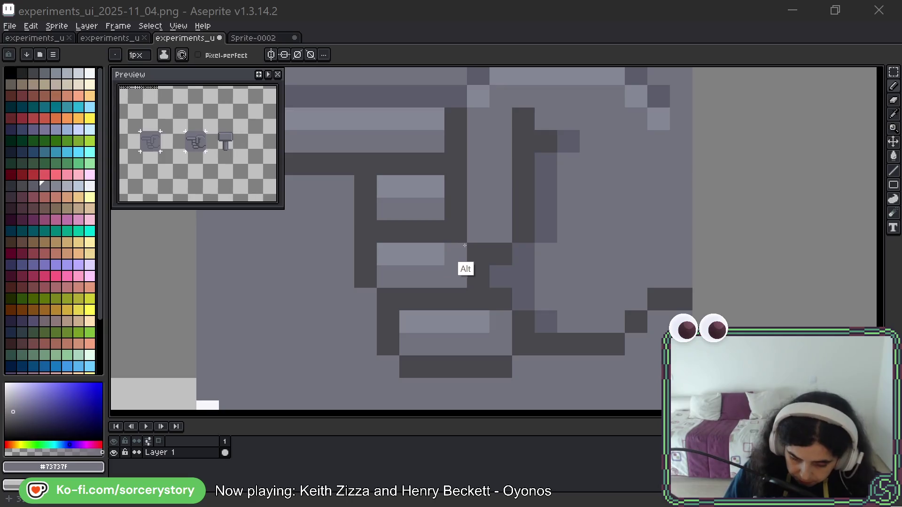
pyautogui.keyDown('alt'); pyautogui.click(479, 240); pyautogui.keyUp('alt')
pyautogui.click(500, 232)
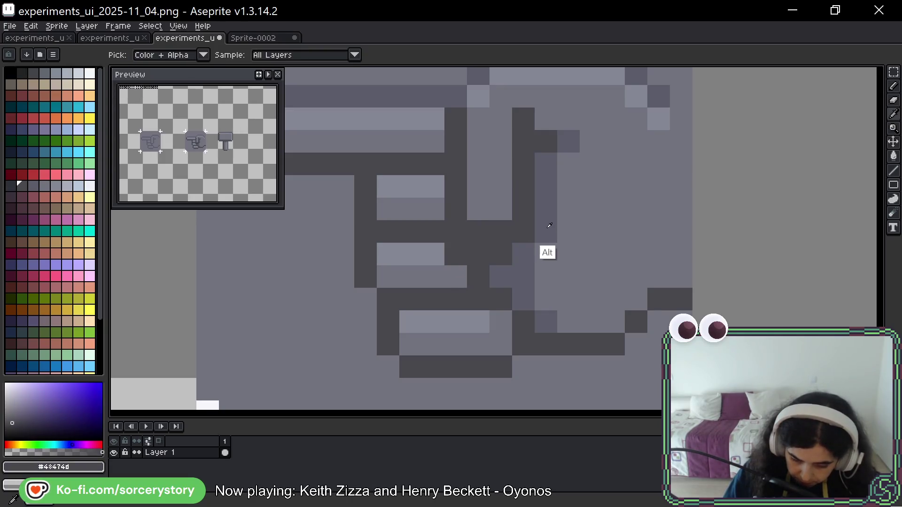
pyautogui.keyDown('alt'); pyautogui.click(545, 252); pyautogui.keyUp('alt')
pyautogui.click(501, 253)
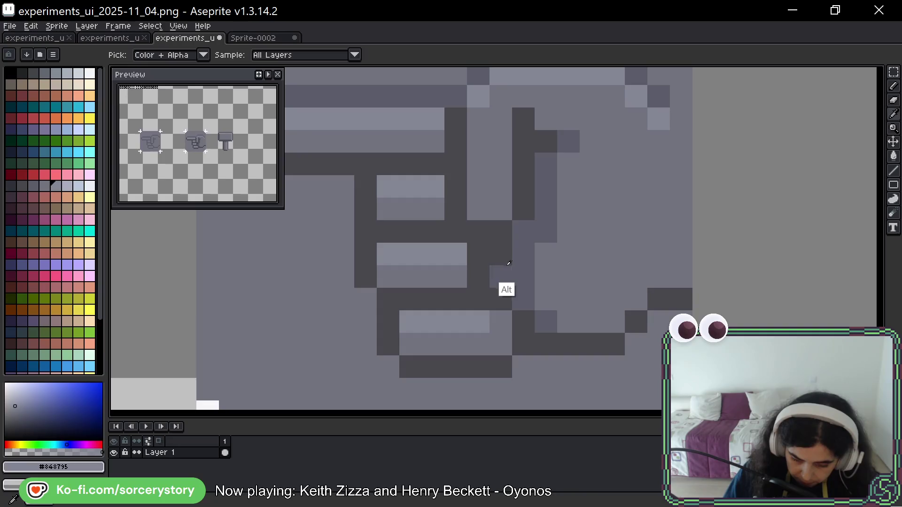
pyautogui.press('space')
pyautogui.moveTo(551, 244)
pyautogui.mouseDown()
pyautogui.moveTo(528, 269)
pyautogui.moveTo(523, 298)
pyautogui.mouseUp()
# - Shift a 3x5 block of thumb pixels one pixel to the right
pyautogui.click(893, 71)
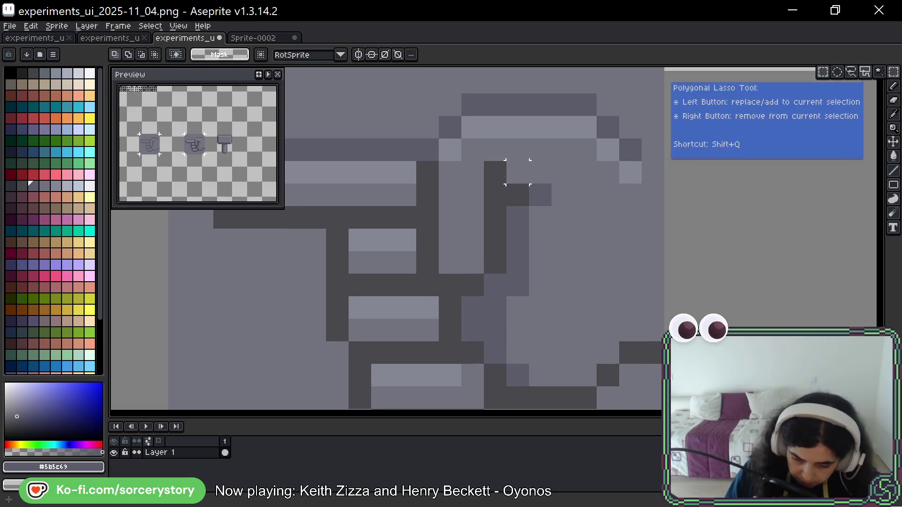
pyautogui.moveTo(503, 161); pyautogui.dragTo(547, 270)
pyautogui.press('Right')
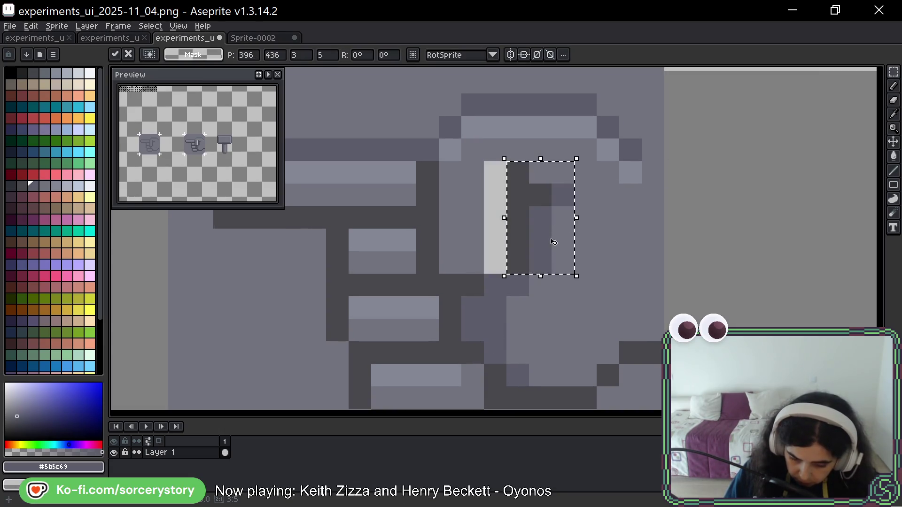
pyautogui.press('Return')
pyautogui.press('b')
pyautogui.click(512, 153)
# - Repaint the thumb's light vertical strip in #73737f and adjust the dark outline pixels below it
pyautogui.hotkey('ctrl', 'z')
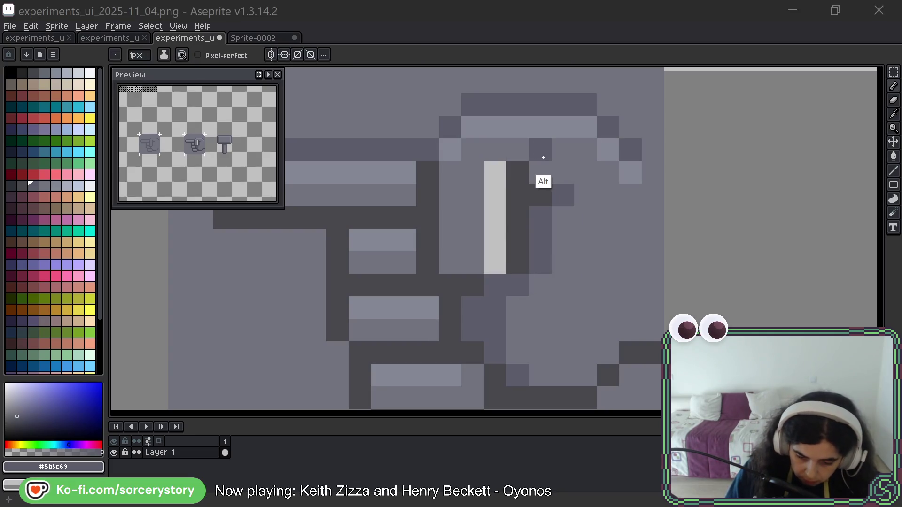
pyautogui.keyDown('alt'); pyautogui.click(547, 153); pyautogui.keyUp('alt')
pyautogui.click(508, 162)
pyautogui.moveTo(507, 162); pyautogui.dragTo(495, 271)
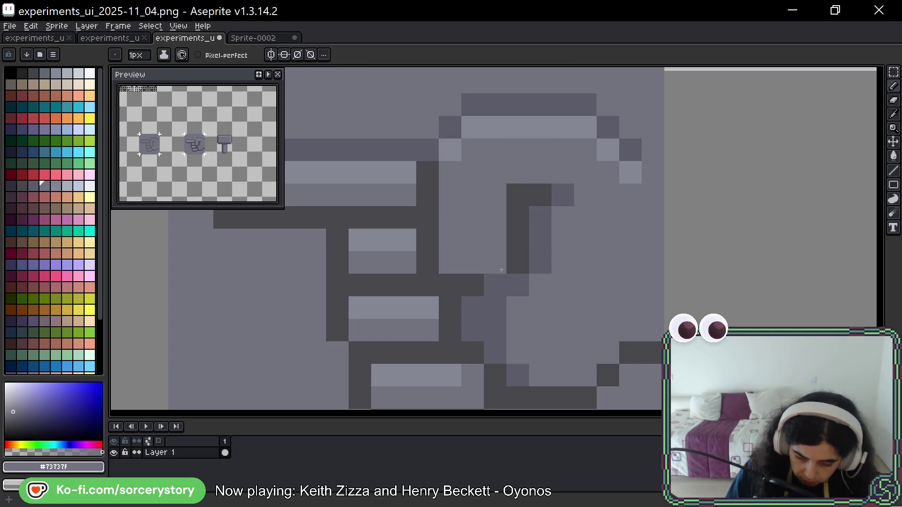
pyautogui.keyDown('alt'); pyautogui.click(472, 285); pyautogui.keyUp('alt')
pyautogui.click(494, 285)
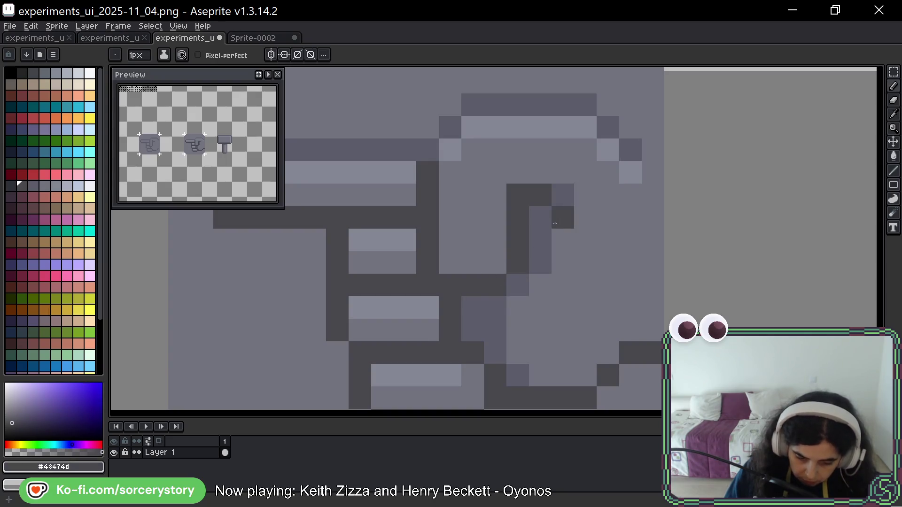
pyautogui.click(494, 262)
pyautogui.keyDown('alt'); pyautogui.click(527, 281); pyautogui.keyUp('alt')
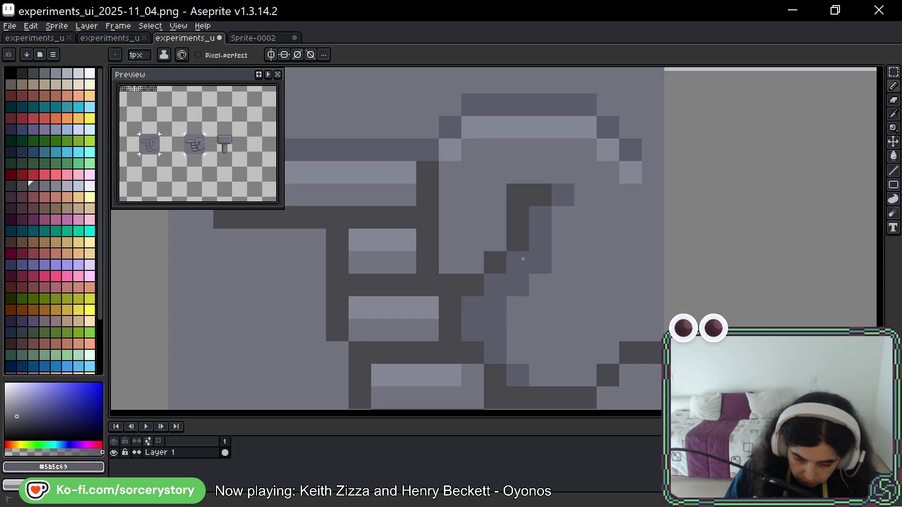
pyautogui.click(517, 262)
pyautogui.click(540, 270)
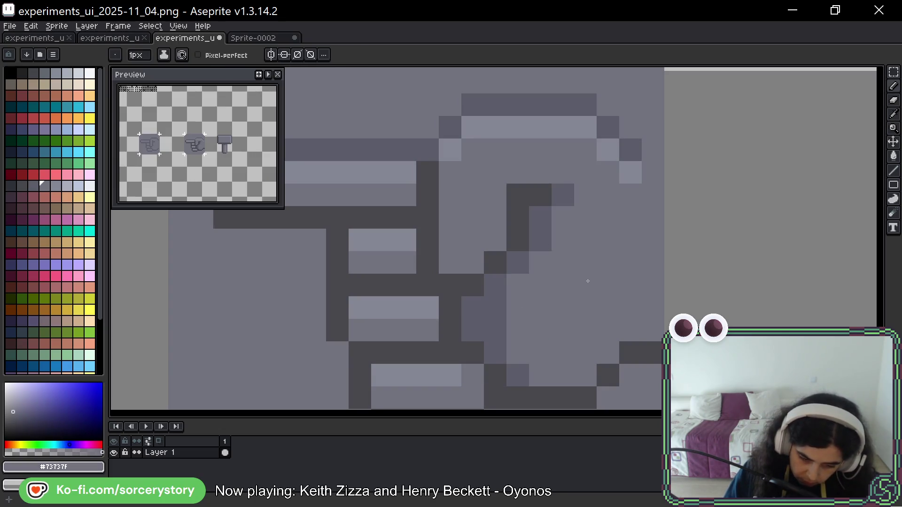
pyautogui.hotkey('ctrl', 'z')
pyautogui.hotkey('ctrl', 'z')
pyautogui.hotkey('ctrl', 'z')
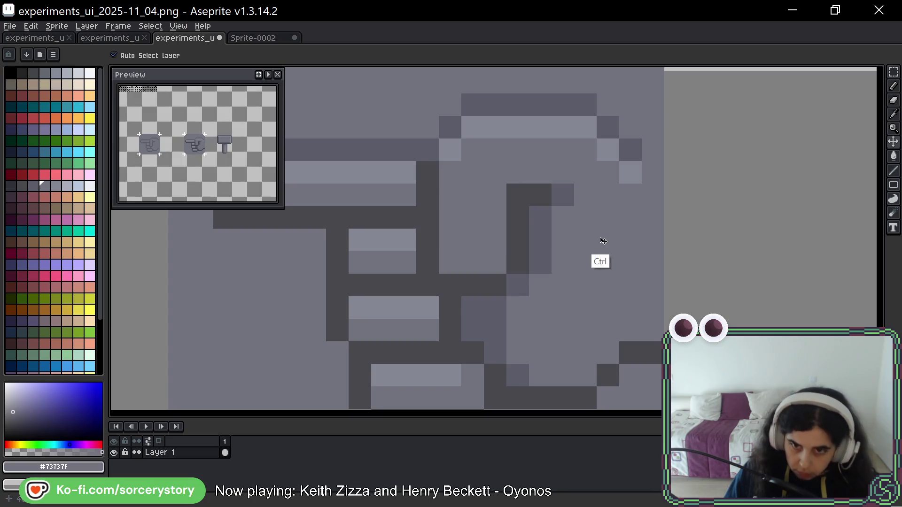
pyautogui.hotkey('ctrl', 'z')
pyautogui.hotkey('ctrl', 'z')
pyautogui.hotkey('ctrl', 'z')
pyautogui.hotkey('ctrl', 'z')
pyautogui.hotkey('ctrl', 'z')
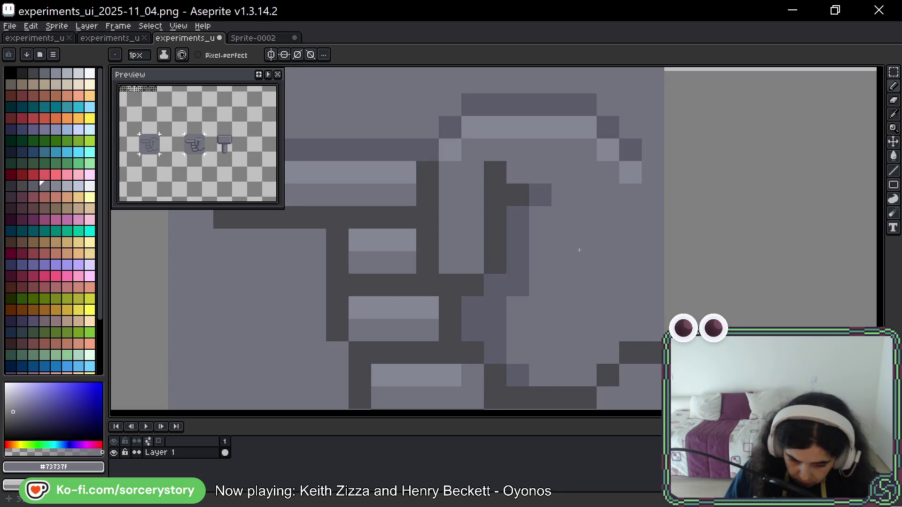
# - Darken a column of thumb pixels in mid-grey #5b5c69 and touch up pixels lower on the hand
pyautogui.moveTo(570, 272)
pyautogui.mouseDown()
pyautogui.moveTo(587, 268)
pyautogui.moveTo(596, 212)
pyautogui.mouseUp()
pyautogui.keyDown('alt'); pyautogui.click(533, 294); pyautogui.keyUp('alt')
pyautogui.moveTo(493, 207); pyautogui.dragTo(521, 215)
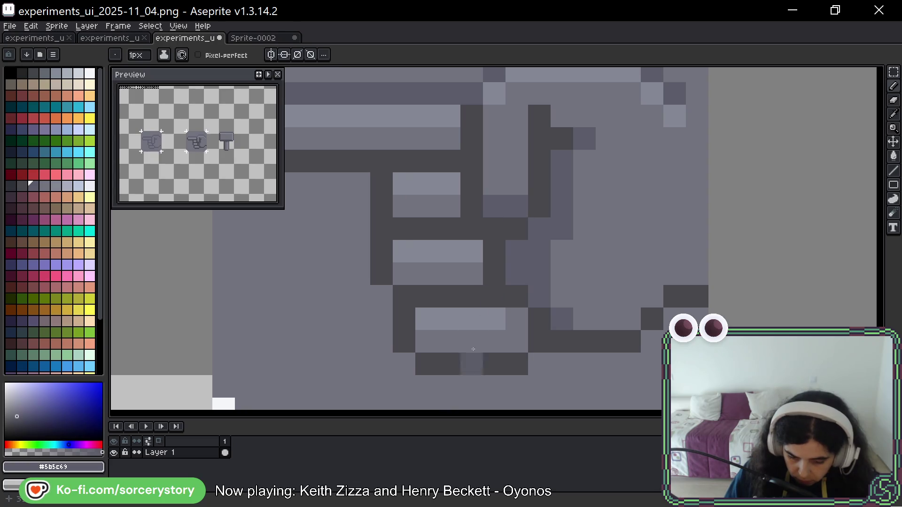
pyautogui.press('space')
pyautogui.moveTo(603, 236); pyautogui.dragTo(576, 261)
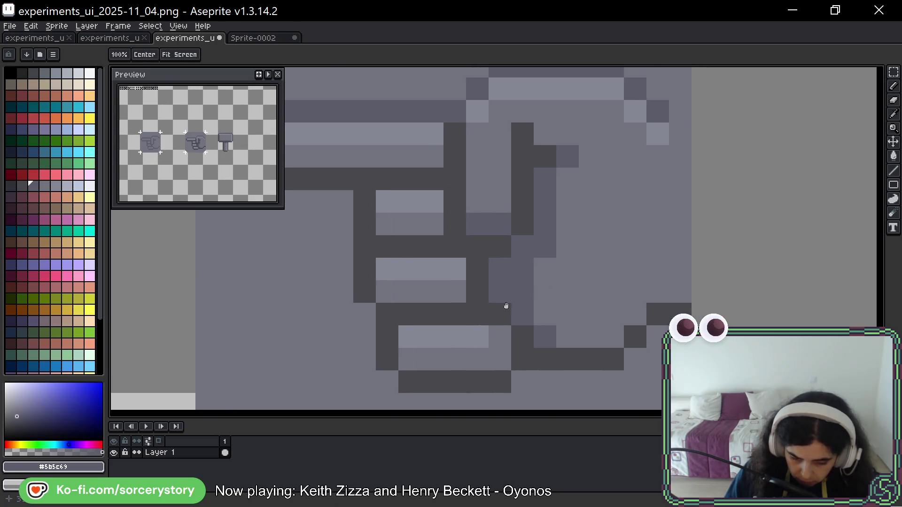
pyautogui.moveTo(500, 202); pyautogui.dragTo(500, 245)
pyautogui.click(476, 337)
pyautogui.hotkey('ctrl', 'z')
pyautogui.click(477, 362)
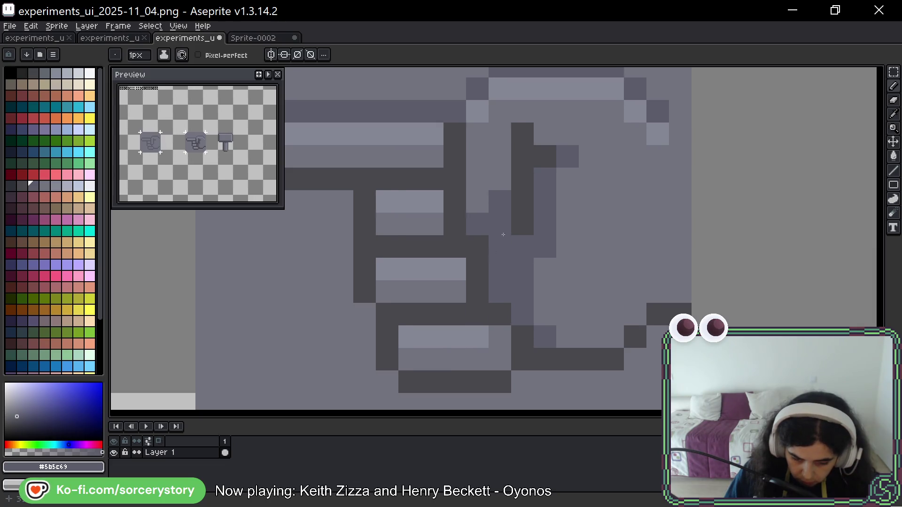
pyautogui.press('space')
pyautogui.moveTo(615, 206); pyautogui.dragTo(542, 247)
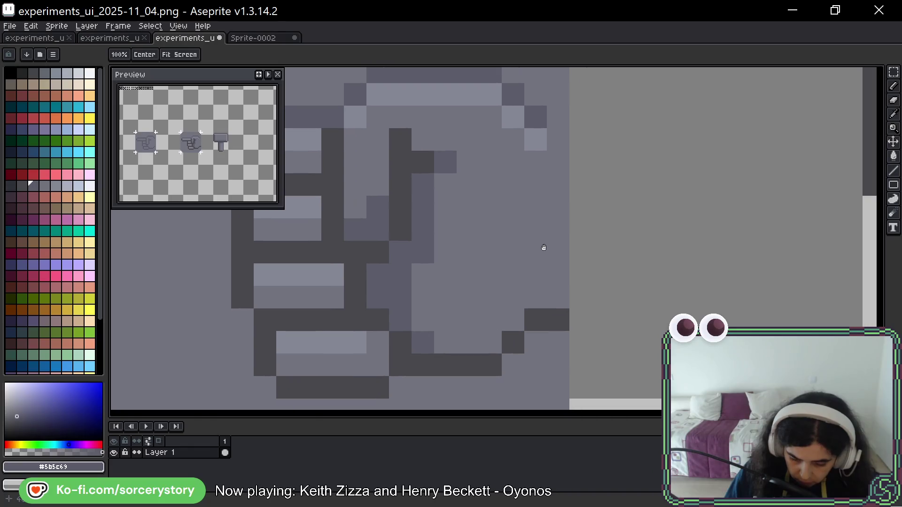
pyautogui.keyDown('alt'); pyautogui.click(445, 285); pyautogui.keyUp('alt')
# - Paint light grey over the outline pixels and darken a lower-finger row with #5b5c69
pyautogui.moveTo(425, 185)
pyautogui.mouseDown()
pyautogui.moveTo(400, 263)
pyautogui.moveTo(380, 279)
pyautogui.moveTo(390, 310)
pyautogui.moveTo(428, 331)
pyautogui.mouseUp()
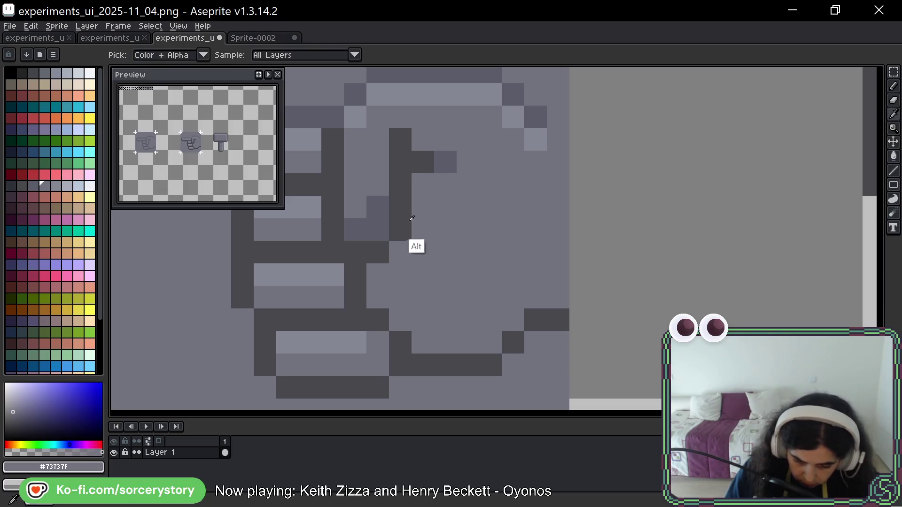
pyautogui.keyDown('alt'); pyautogui.click(411, 237); pyautogui.keyUp('alt')
pyautogui.click(426, 337)
pyautogui.moveTo(426, 337)
pyautogui.mouseDown()
pyautogui.moveTo(490, 342)
pyautogui.moveTo(513, 320)
pyautogui.mouseUp()
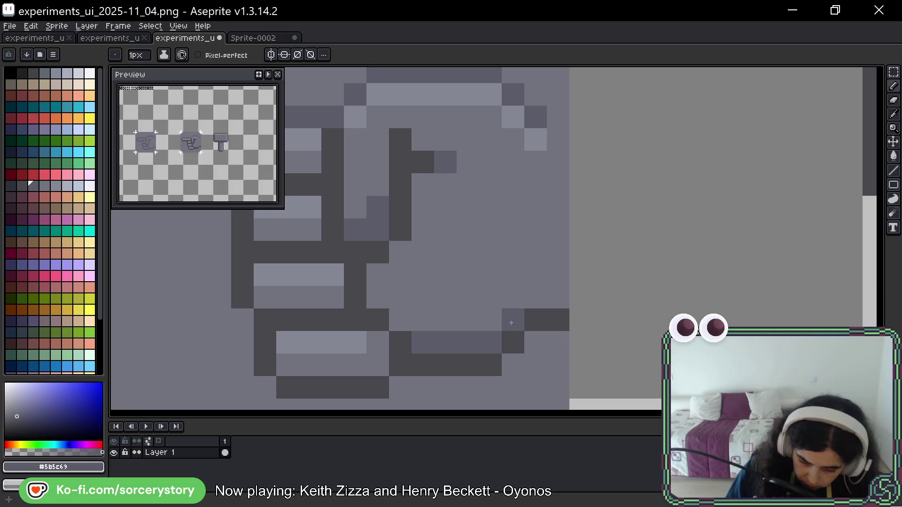
# - Draw darker shadow rows beneath the first two light finger stripes
pyautogui.keyDown('alt'); pyautogui.click(554, 230); pyautogui.keyUp('alt')
pyautogui.moveTo(560, 222)
pyautogui.mouseDown()
pyautogui.moveTo(552, 318)
pyautogui.moveTo(564, 237)
pyautogui.mouseUp()
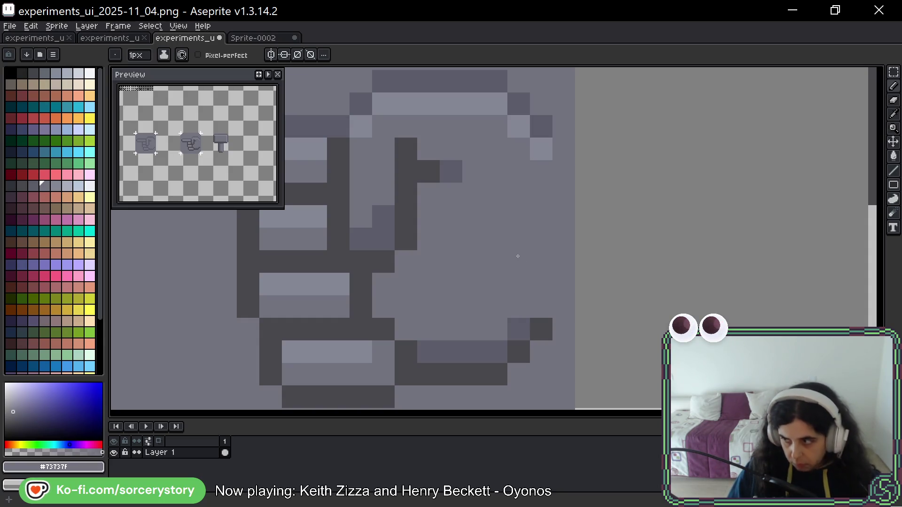
pyautogui.moveTo(518, 256); pyautogui.dragTo(649, 178)
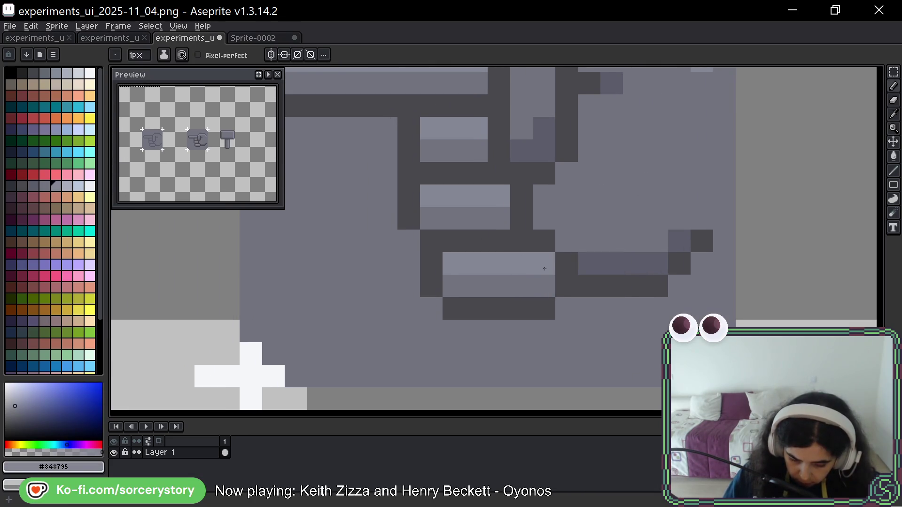
pyautogui.moveTo(578, 211)
pyautogui.mouseDown()
pyautogui.moveTo(556, 255)
pyautogui.moveTo(513, 288)
pyautogui.moveTo(482, 271)
pyautogui.mouseUp()
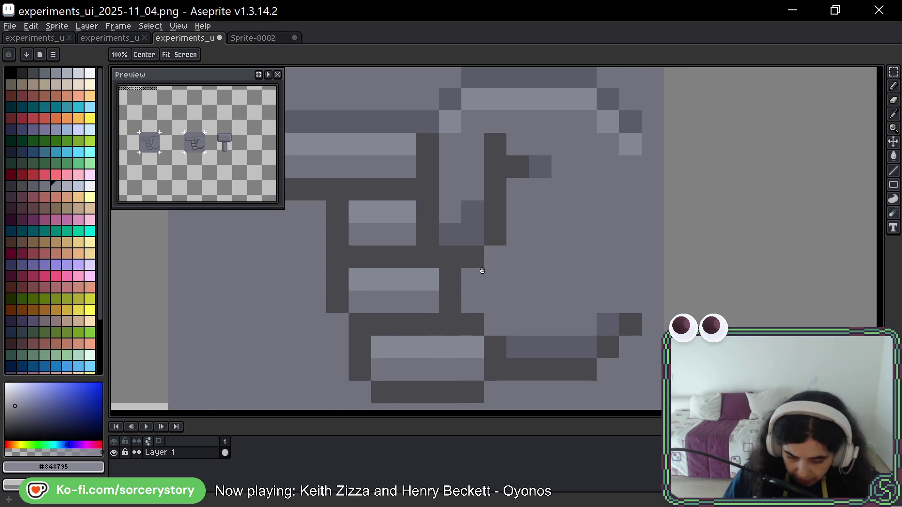
pyautogui.keyDown('alt'); pyautogui.click(485, 235); pyautogui.keyUp('alt')
pyautogui.click(359, 234)
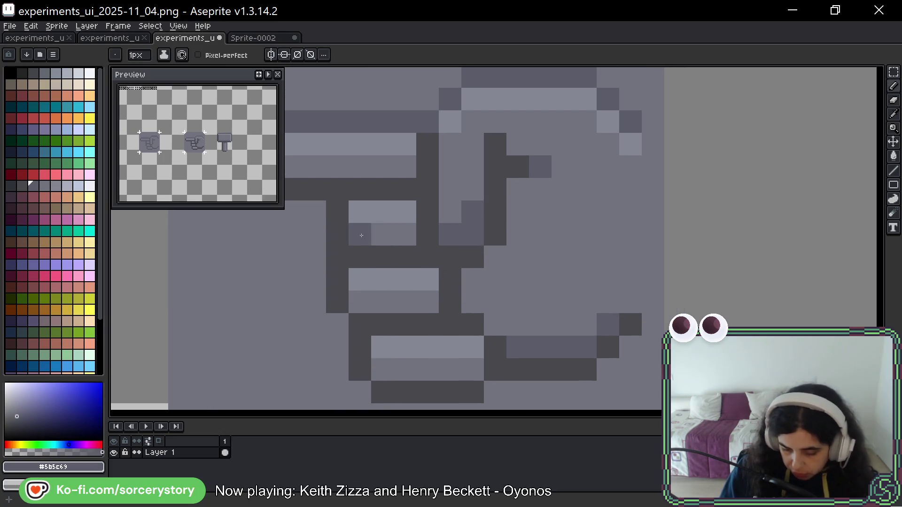
pyautogui.moveTo(382, 233); pyautogui.dragTo(427, 256)
pyautogui.moveTo(382, 369); pyautogui.dragTo(474, 369)
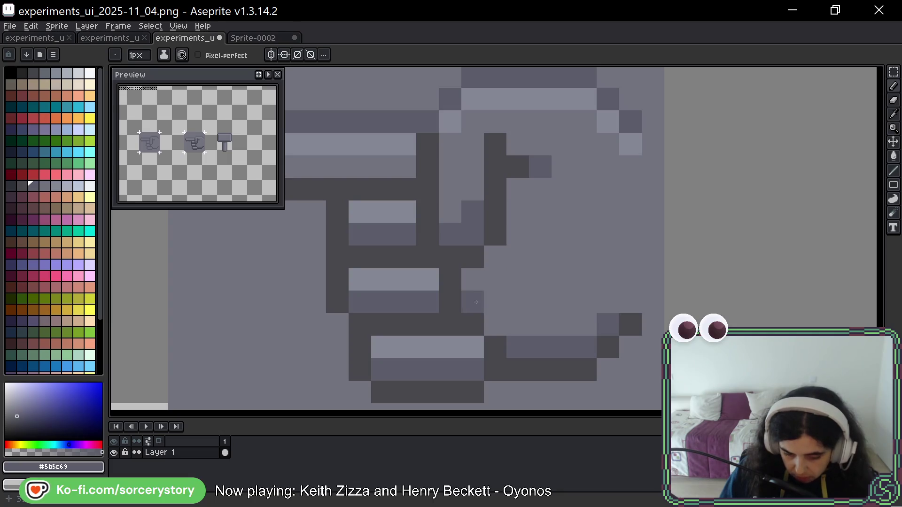
# - Darken the row under the lowest light stripe and repaint a pixel in lighter body grey
pyautogui.moveTo(353, 202); pyautogui.dragTo(521, 244)
pyautogui.moveTo(382, 208); pyautogui.dragTo(585, 208)
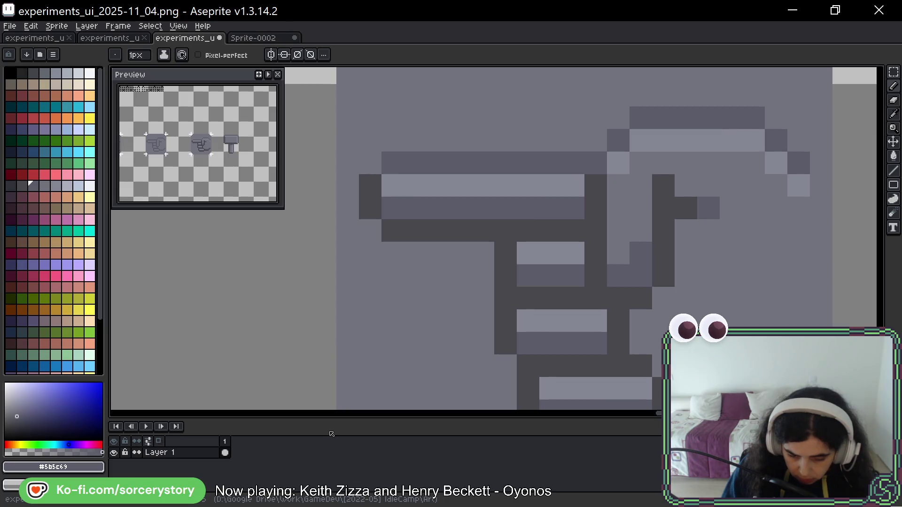
pyautogui.moveTo(594, 207); pyautogui.dragTo(541, 200)
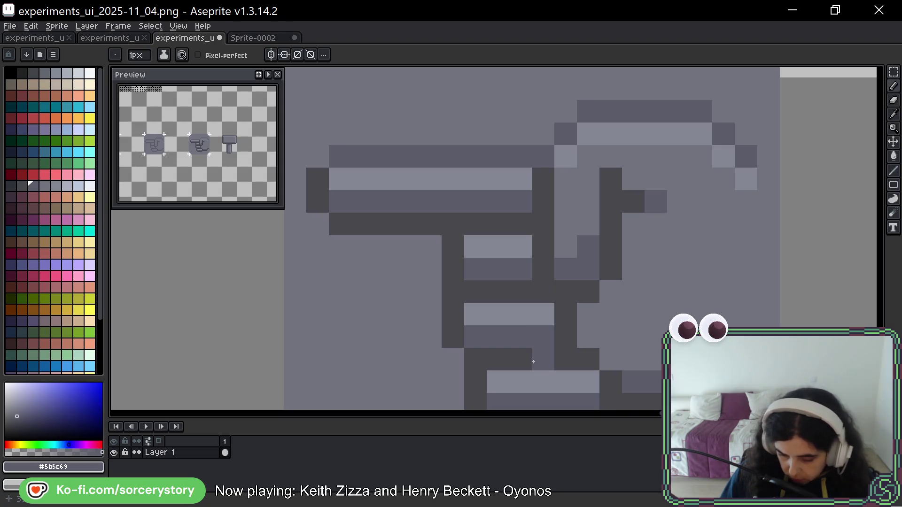
pyautogui.keyDown('alt'); pyautogui.click(565, 246); pyautogui.keyUp('alt')
pyautogui.click(588, 246)
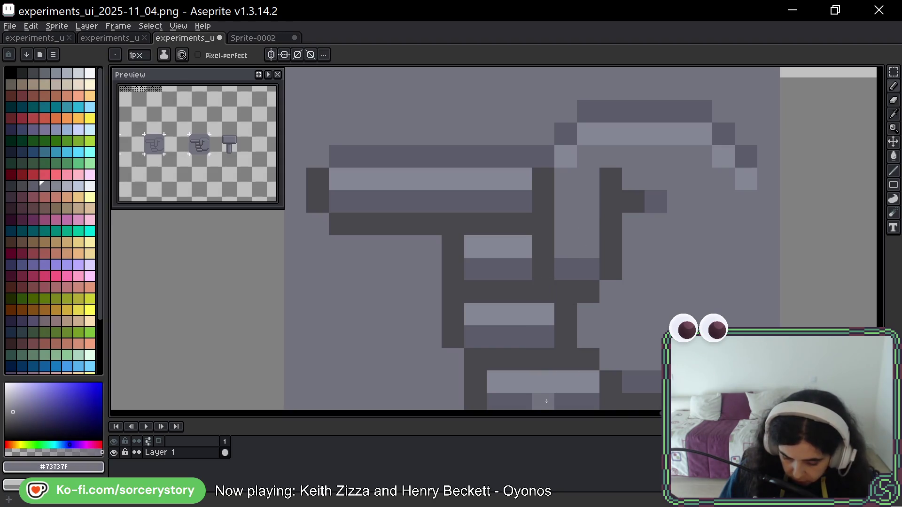
pyautogui.moveTo(729, 218)
pyautogui.mouseDown()
pyautogui.moveTo(700, 215)
pyautogui.moveTo(713, 235)
pyautogui.moveTo(695, 240)
pyautogui.mouseUp()
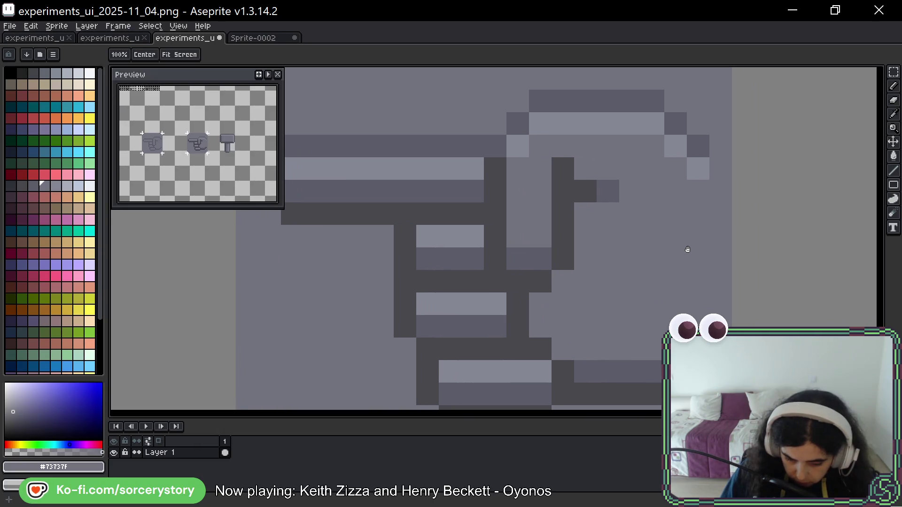
pyautogui.scroll(-4, 684, 230)
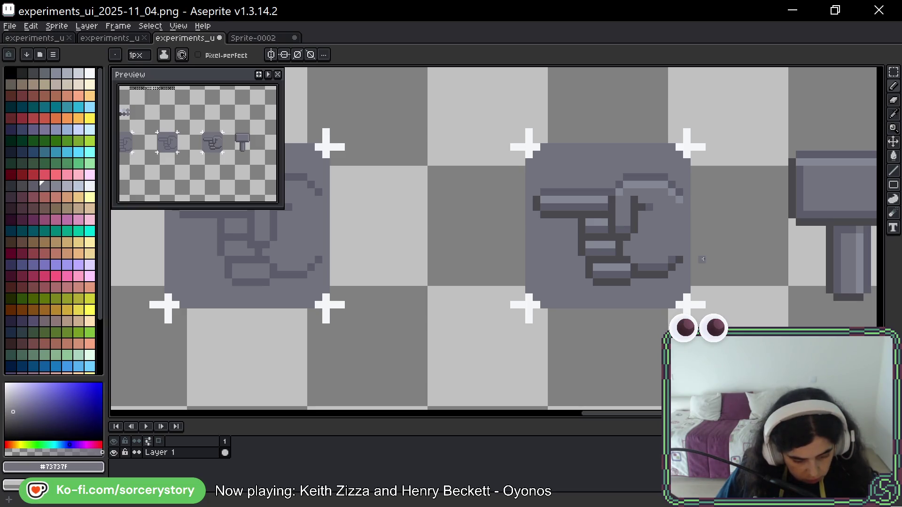
# - Select the pointing-hand button and place a duplicate to the right of the hammer
pyautogui.press('m')
pyautogui.scroll(-2, 728, 181)
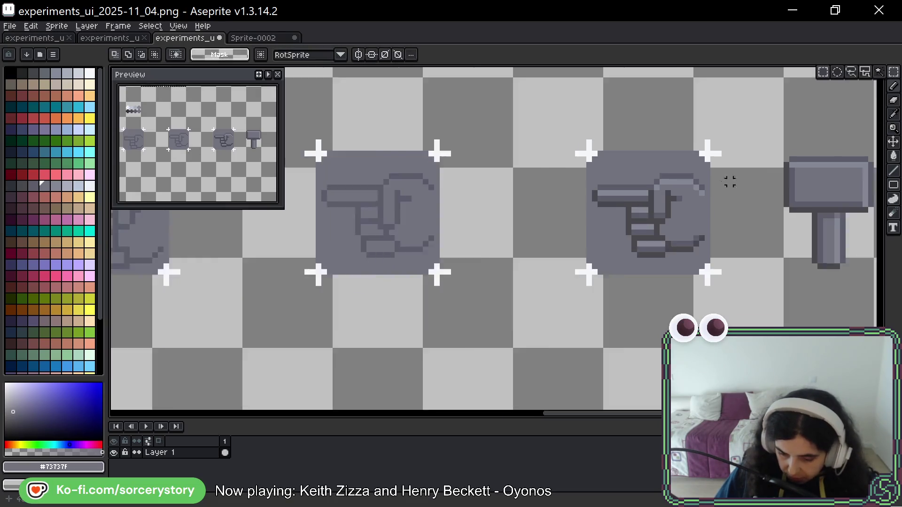
pyautogui.moveTo(386, 135); pyautogui.dragTo(523, 262)
pyautogui.moveTo(460, 199)
pyautogui.mouseDown()
pyautogui.moveTo(760, 199)
pyautogui.moveTo(561, 219)
pyautogui.mouseUp()
pyautogui.scroll(5, 561, 219)
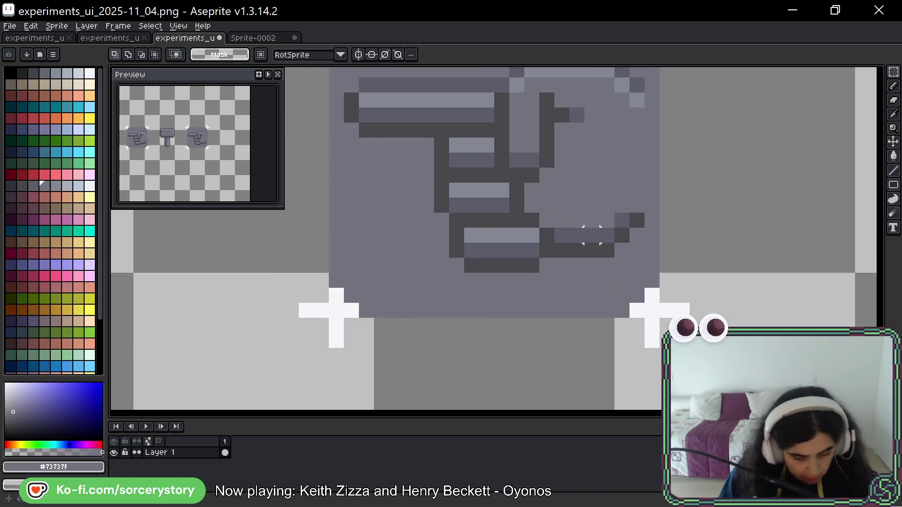
# - Extend the copy's dark bottom outline rightward and recolour its lower-right rows in mid and body grey
pyautogui.press('b')
pyautogui.keyDown('alt'); pyautogui.click(532, 266); pyautogui.keyUp('alt')
pyautogui.moveTo(547, 266)
pyautogui.mouseDown()
pyautogui.moveTo(605, 261)
pyautogui.moveTo(562, 250)
pyautogui.moveTo(625, 218)
pyautogui.mouseUp()
pyautogui.click(637, 236)
pyautogui.keyDown('alt'); pyautogui.click(622, 221); pyautogui.keyUp('alt')
pyautogui.keyDown('alt'); pyautogui.click(577, 221); pyautogui.keyUp('alt')
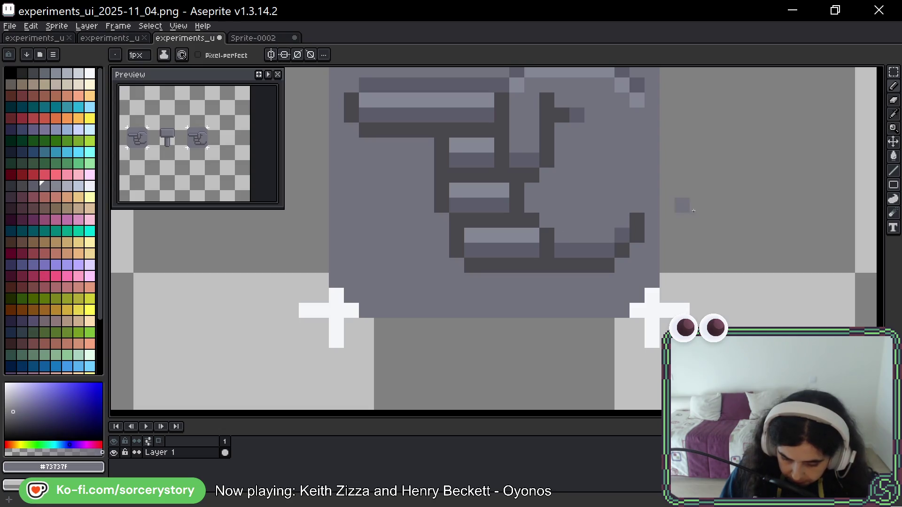
pyautogui.press('space')
pyautogui.moveTo(727, 201)
pyautogui.mouseDown()
pyautogui.moveTo(714, 260)
pyautogui.moveTo(688, 290)
pyautogui.mouseUp()
pyautogui.keyDown('alt'); pyautogui.click(512, 312); pyautogui.keyUp('alt')
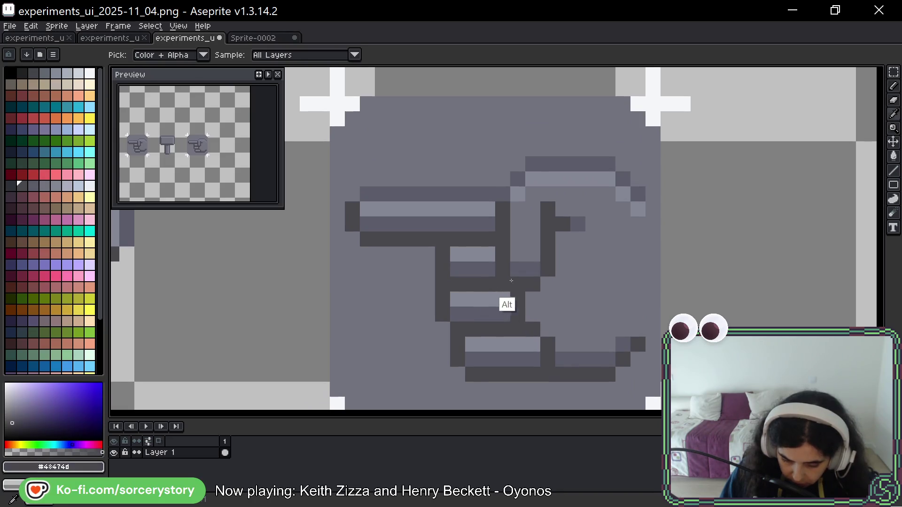
# - Rework the dark column and right-side strokes inside the hand, covering stray dark pixels with body grey
pyautogui.moveTo(518, 269); pyautogui.dragTo(519, 244)
pyautogui.click(518, 244)
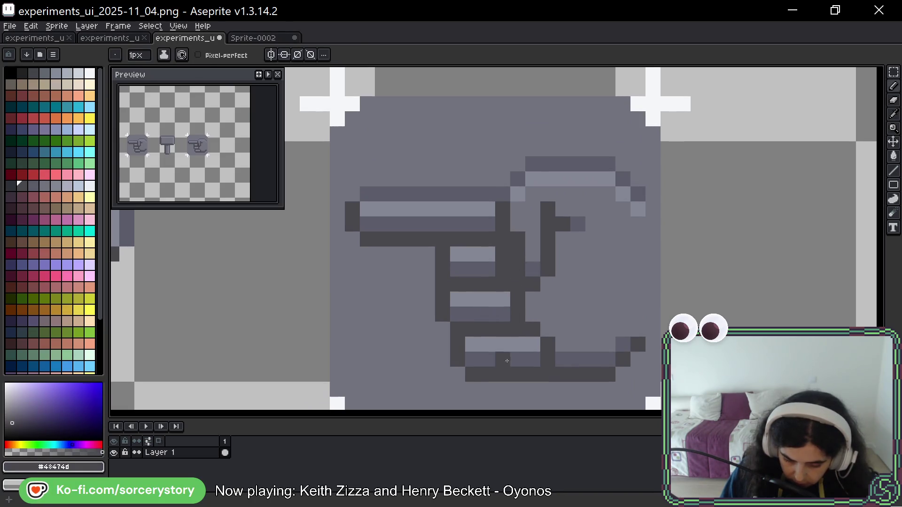
pyautogui.keyDown('alt'); pyautogui.click(480, 270); pyautogui.keyUp('alt')
pyautogui.click(502, 270)
pyautogui.keyDown('alt'); pyautogui.click(489, 294); pyautogui.keyUp('alt')
pyautogui.click(503, 255)
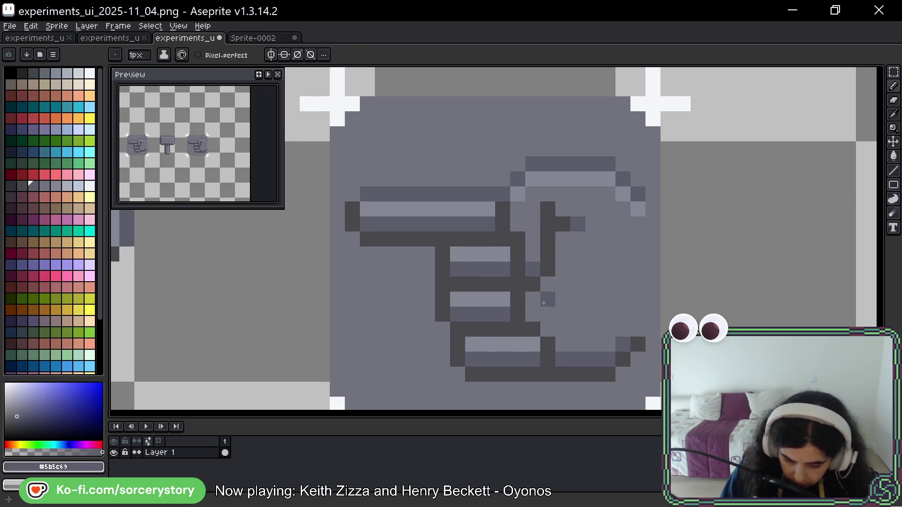
pyautogui.keyDown('alt'); pyautogui.click(587, 262); pyautogui.keyUp('alt')
pyautogui.moveTo(577, 224)
pyautogui.mouseDown()
pyautogui.moveTo(548, 230)
pyautogui.moveTo(548, 270)
pyautogui.moveTo(537, 291)
pyautogui.mouseUp()
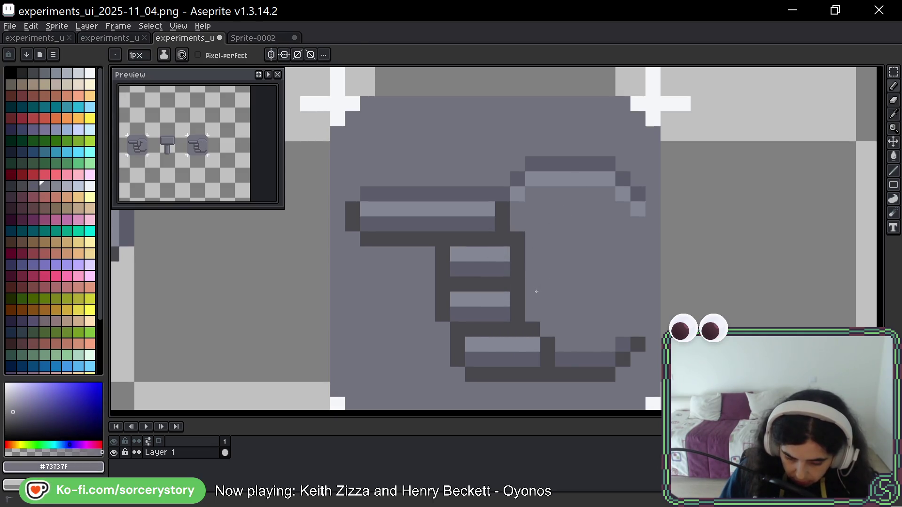
pyautogui.click(517, 239)
pyautogui.click(518, 284)
pyautogui.click(573, 358)
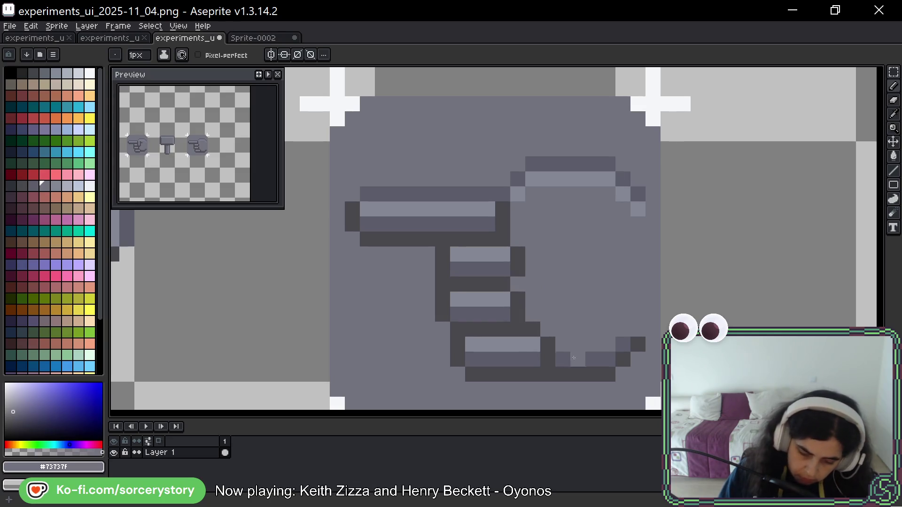
pyautogui.click(621, 195)
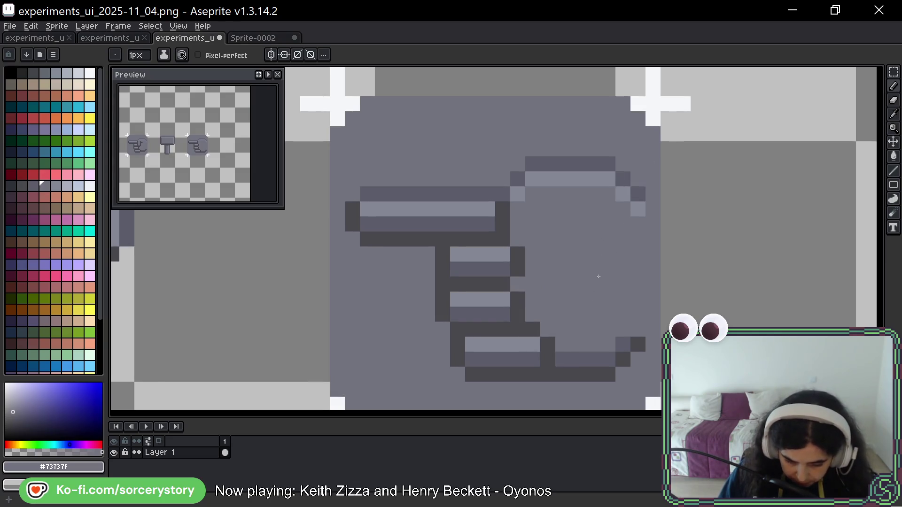
# - Draw a dark outline row across the top of the hand, extending it left and down
pyautogui.moveTo(574, 252)
pyautogui.mouseDown()
pyautogui.moveTo(623, 316)
pyautogui.moveTo(491, 295)
pyautogui.mouseUp()
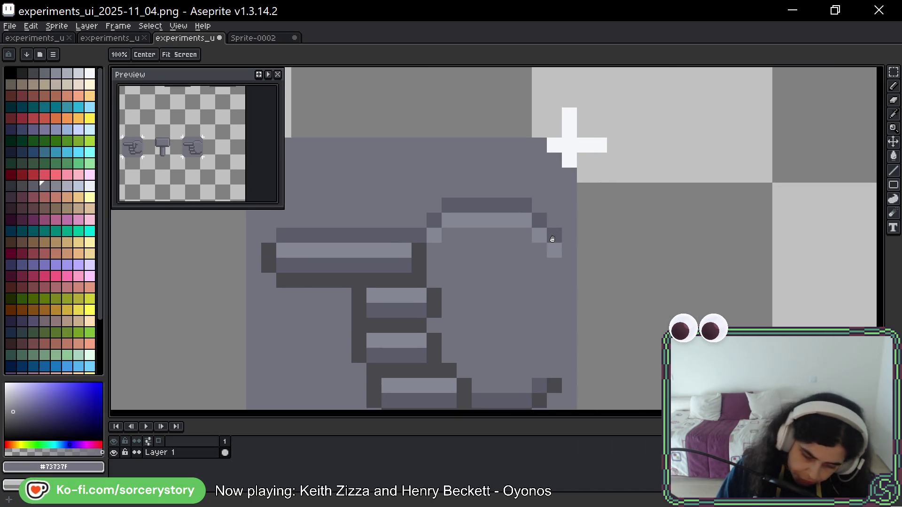
pyautogui.rightClick(439, 213)
pyautogui.click(440, 235)
pyautogui.keyDown('alt'); pyautogui.click(525, 203); pyautogui.keyUp('alt')
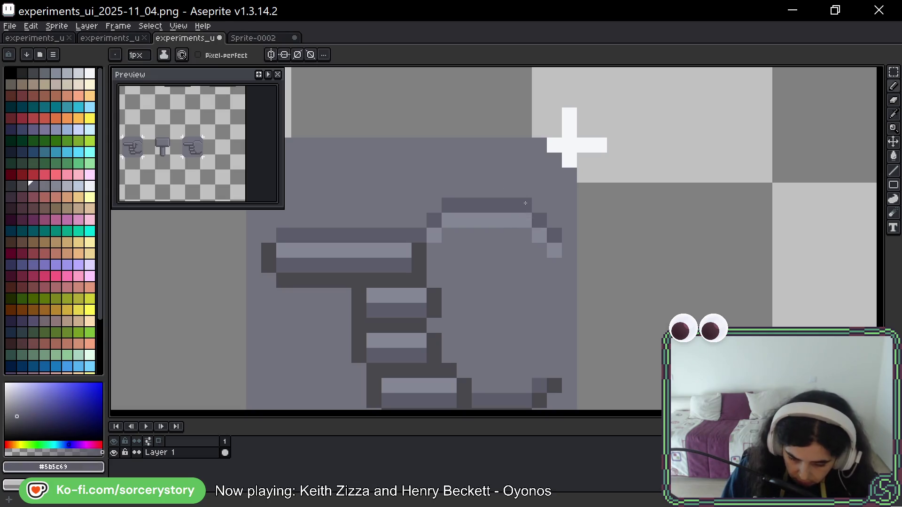
pyautogui.click(509, 189)
pyautogui.moveTo(494, 175)
pyautogui.mouseDown()
pyautogui.moveTo(383, 176)
pyautogui.moveTo(376, 192)
pyautogui.moveTo(420, 221)
pyautogui.mouseUp()
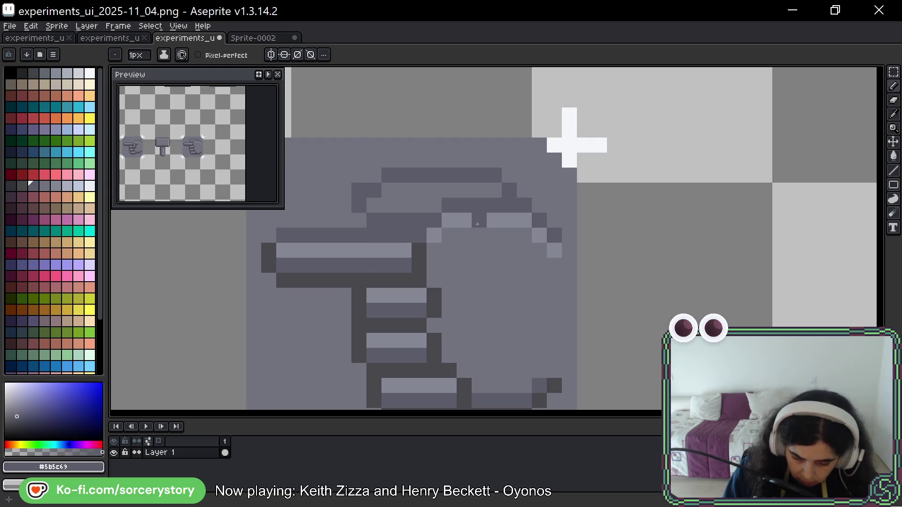
pyautogui.click(374, 175)
pyautogui.click(359, 176)
pyautogui.click(358, 221)
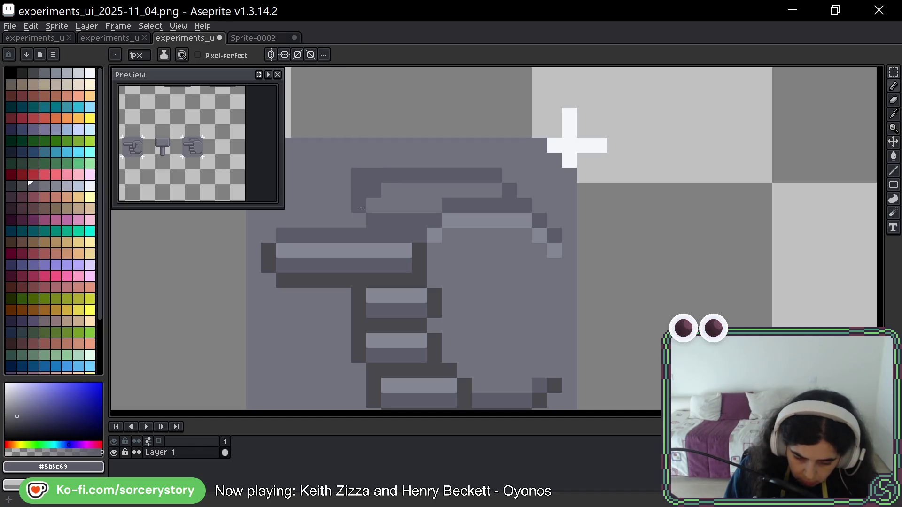
# - Repaint stray dark pixels on the upper outline in body grey and smooth the upper-right diagonal
pyautogui.keyDown('alt'); pyautogui.click(359, 221); pyautogui.keyUp('alt')
pyautogui.click(359, 205)
pyautogui.click(373, 220)
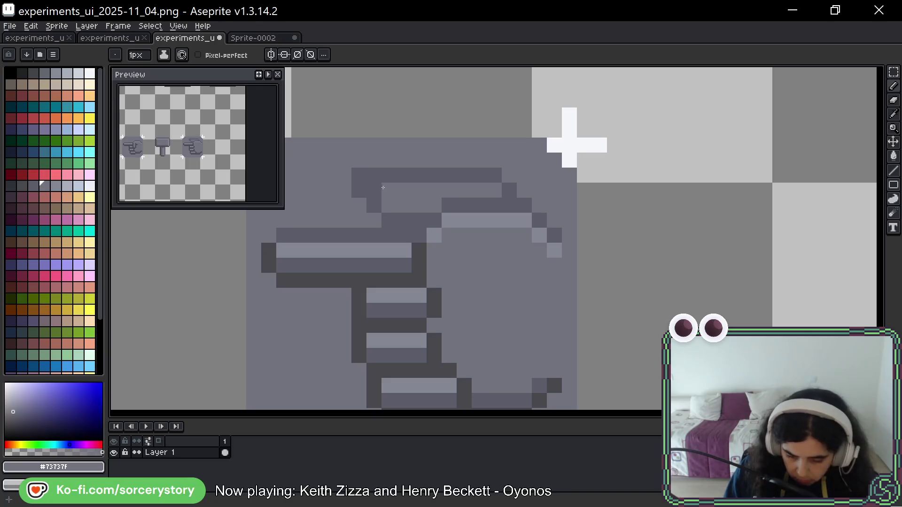
pyautogui.hotkey('ctrl', 'z')
pyautogui.click(479, 205)
pyautogui.click(464, 205)
pyautogui.click(449, 206)
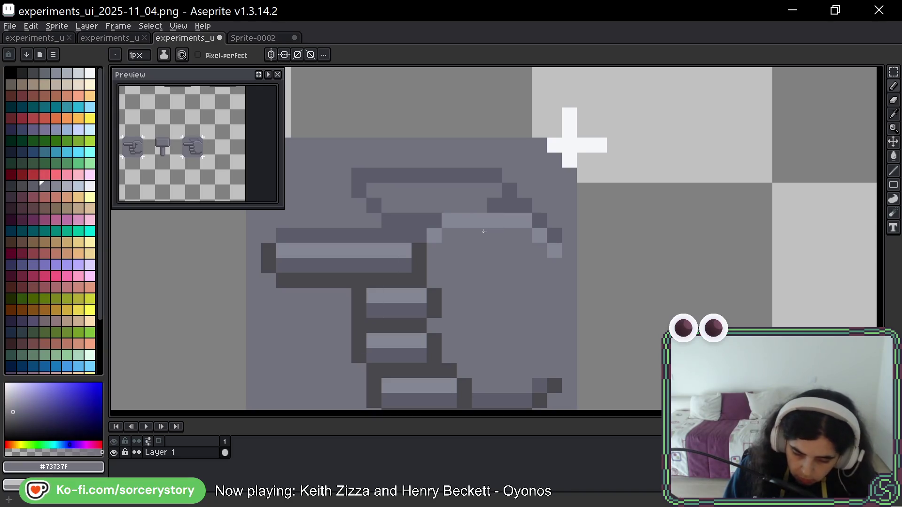
pyautogui.click(495, 206)
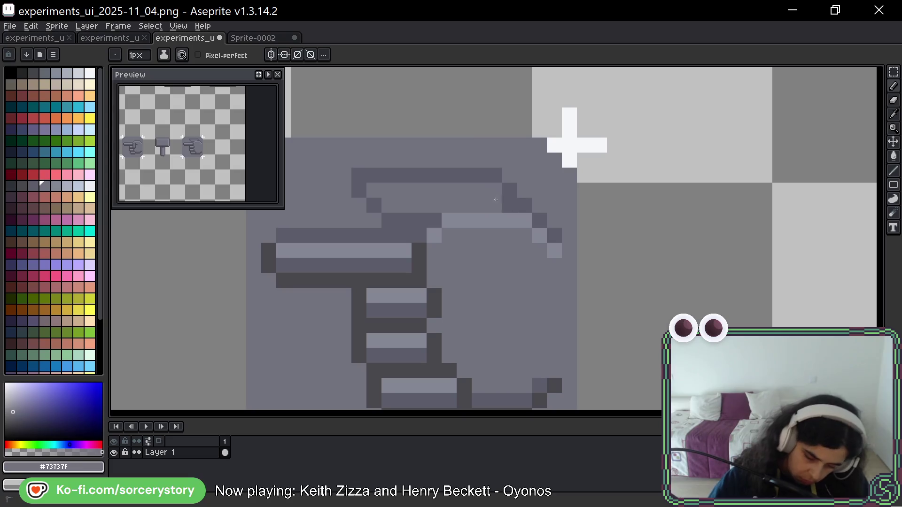
pyautogui.click(509, 205)
pyautogui.click(510, 220)
pyautogui.click(524, 221)
# - Tidy the upper-right outline, alternating mid grey and body grey pixels
pyautogui.keyDown('alt'); pyautogui.click(509, 190); pyautogui.keyUp('alt')
pyautogui.click(522, 188)
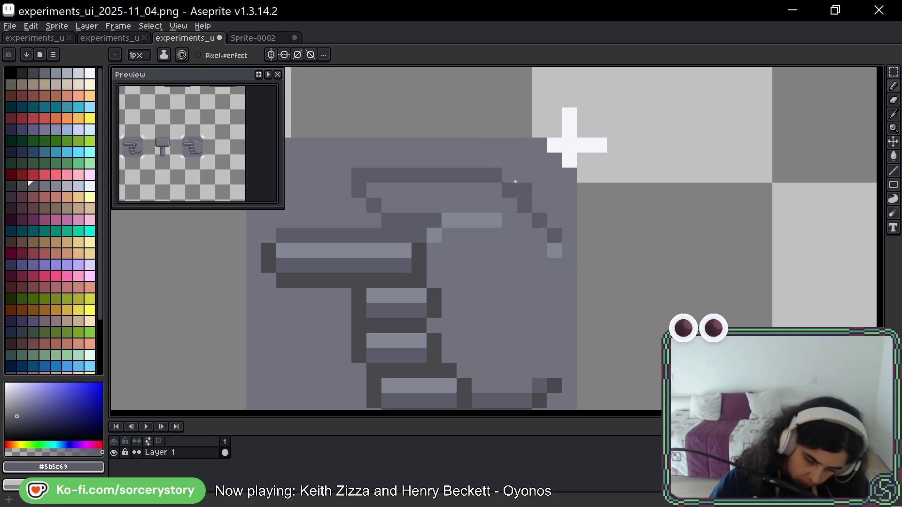
pyautogui.keyDown('alt'); pyautogui.click(555, 222); pyautogui.keyUp('alt')
pyautogui.click(509, 191)
pyautogui.click(524, 205)
pyautogui.click(539, 220)
pyautogui.keyDown('alt'); pyautogui.click(545, 202); pyautogui.keyUp('alt')
pyautogui.click(547, 223)
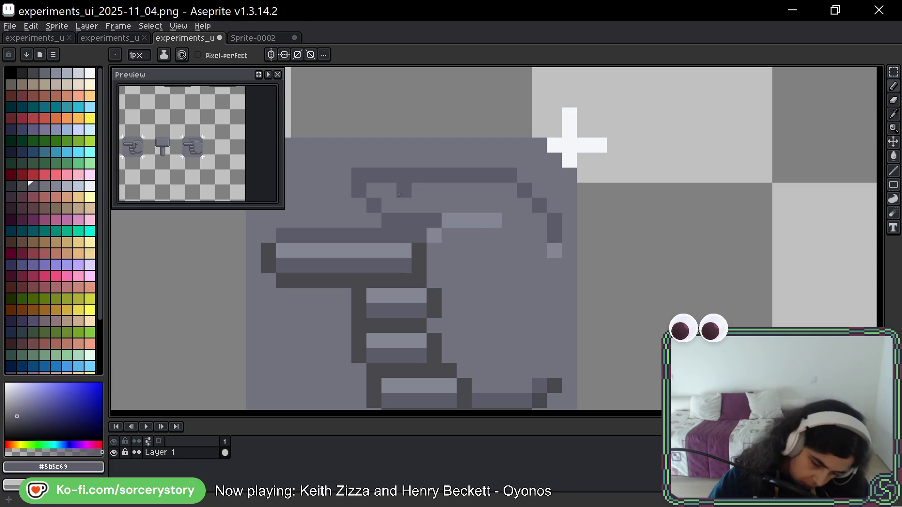
# - Paint over the light highlight strip with the stripe grey and button grey
pyautogui.press('alt')
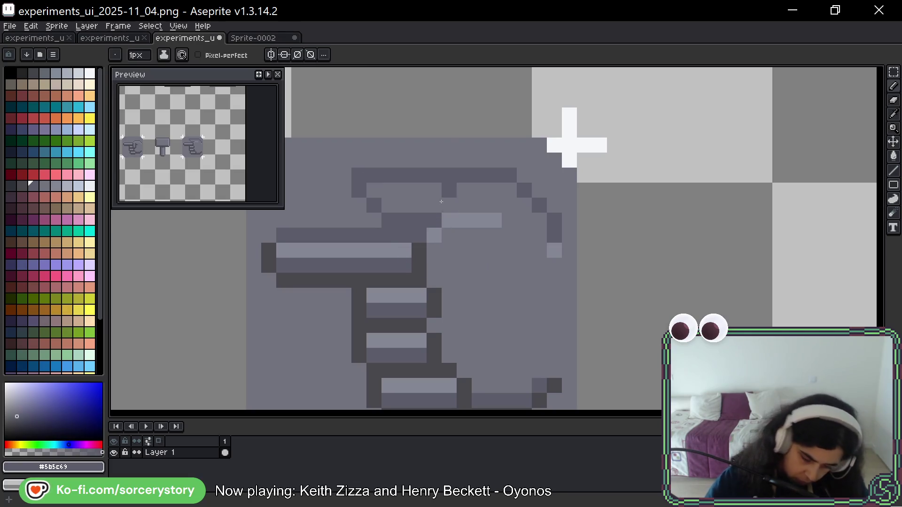
pyautogui.keyDown('alt'); pyautogui.click(410, 253); pyautogui.keyUp('alt')
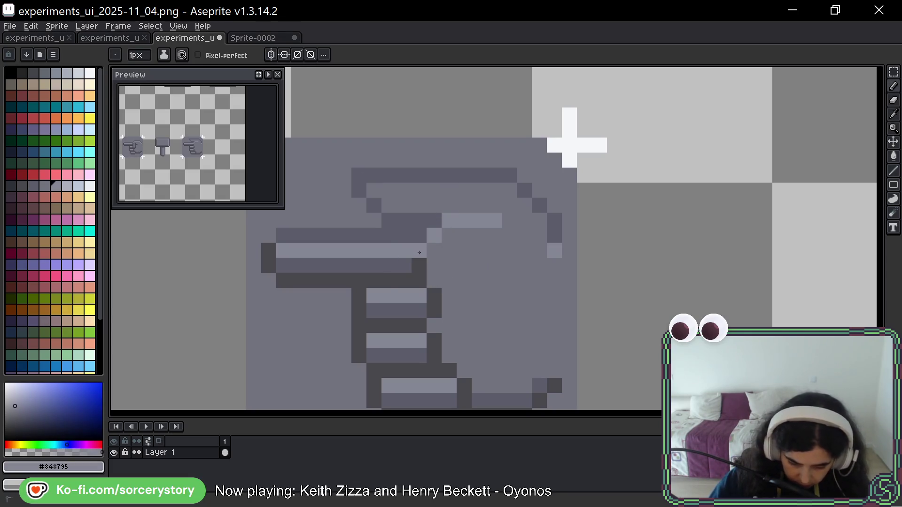
pyautogui.click(419, 250)
pyautogui.keyDown('alt'); pyautogui.click(442, 256); pyautogui.keyUp('alt')
pyautogui.click(434, 235)
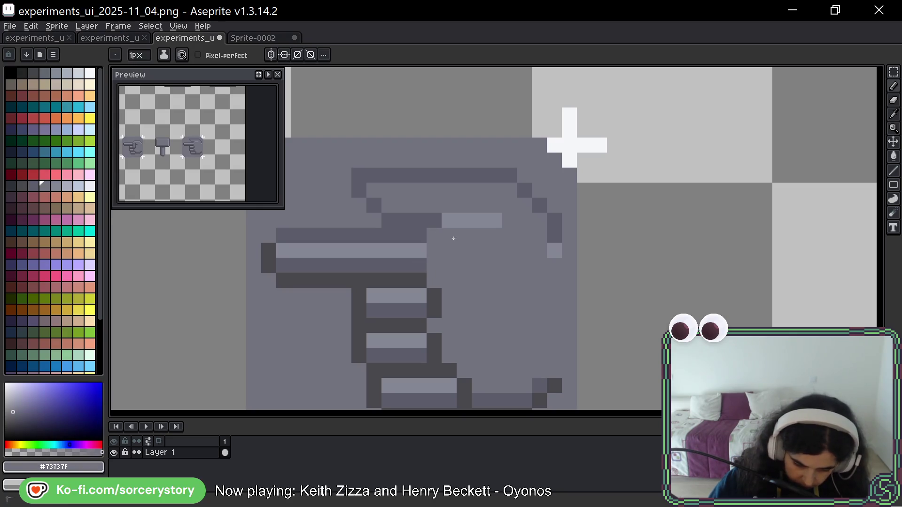
pyautogui.keyDown('alt'); pyautogui.click(409, 221); pyautogui.keyUp('alt')
pyautogui.moveTo(446, 221); pyautogui.dragTo(493, 221)
pyautogui.keyDown('alt'); pyautogui.click(513, 223); pyautogui.keyUp('alt')
pyautogui.click(494, 219)
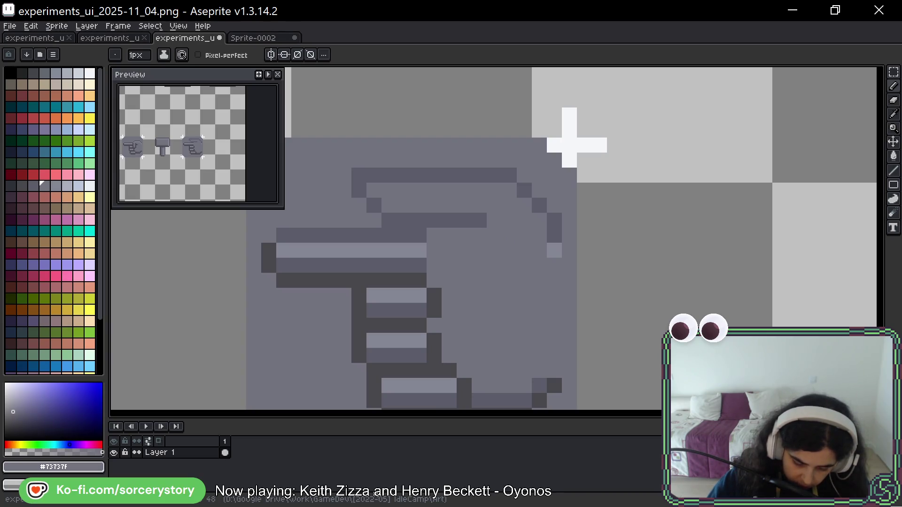
pyautogui.moveTo(516, 277); pyautogui.dragTo(528, 155)
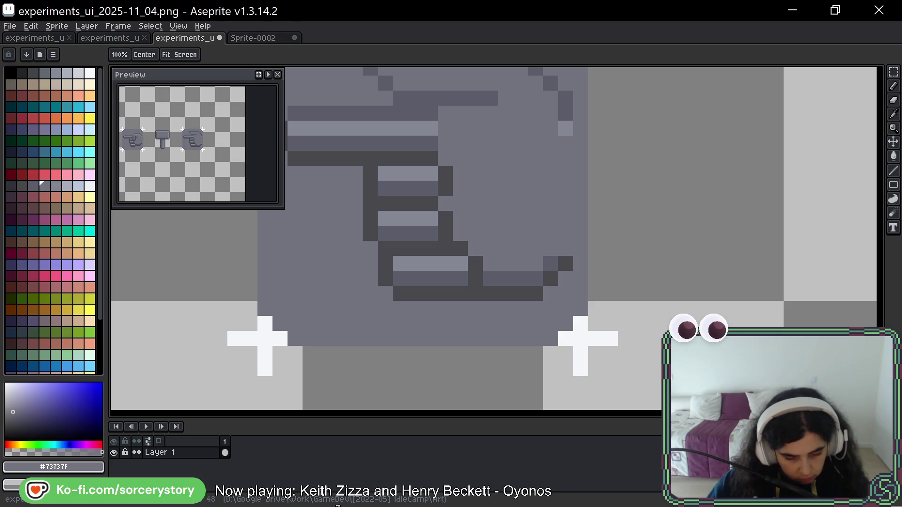
pyautogui.moveTo(479, 216)
pyautogui.mouseDown()
pyautogui.moveTo(654, 212)
pyautogui.moveTo(610, 218)
pyautogui.mouseUp()
# - Nudge the marquee-selected curled fingers two pixels right and paint the exposed stem button grey
pyautogui.press('m')
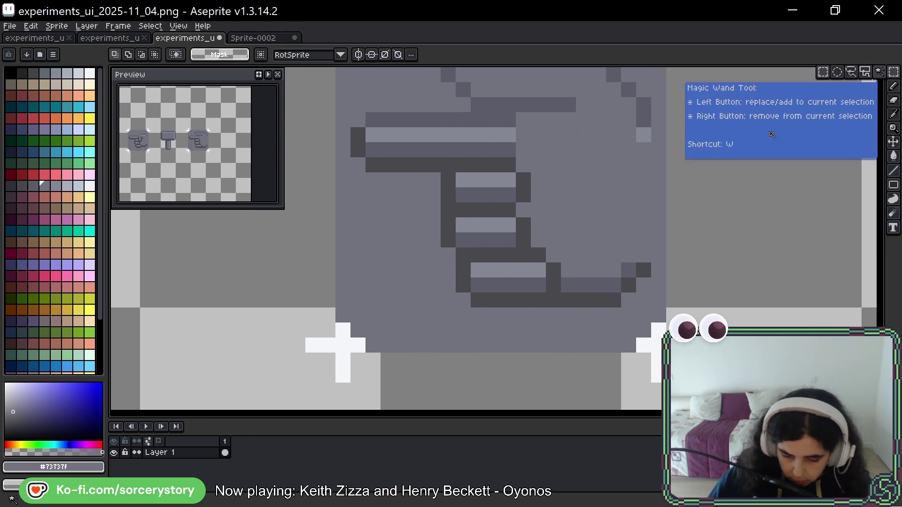
pyautogui.moveTo(427, 182)
pyautogui.mouseDown()
pyautogui.moveTo(498, 292)
pyautogui.moveTo(578, 324)
pyautogui.mouseUp()
pyautogui.moveTo(532, 263)
pyautogui.mouseDown()
pyautogui.moveTo(567, 263)
pyautogui.moveTo(543, 258)
pyautogui.moveTo(550, 263)
pyautogui.mouseUp()
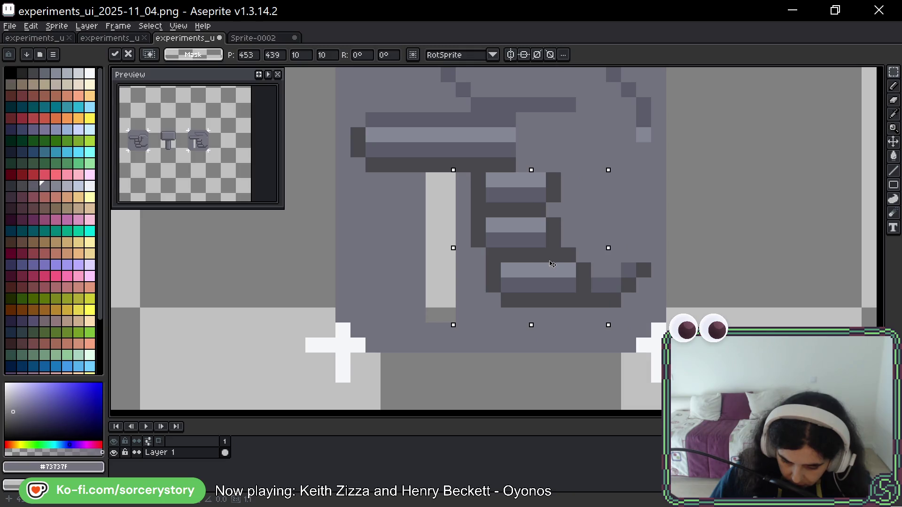
pyautogui.press('b')
pyautogui.moveTo(433, 180); pyautogui.dragTo(448, 307)
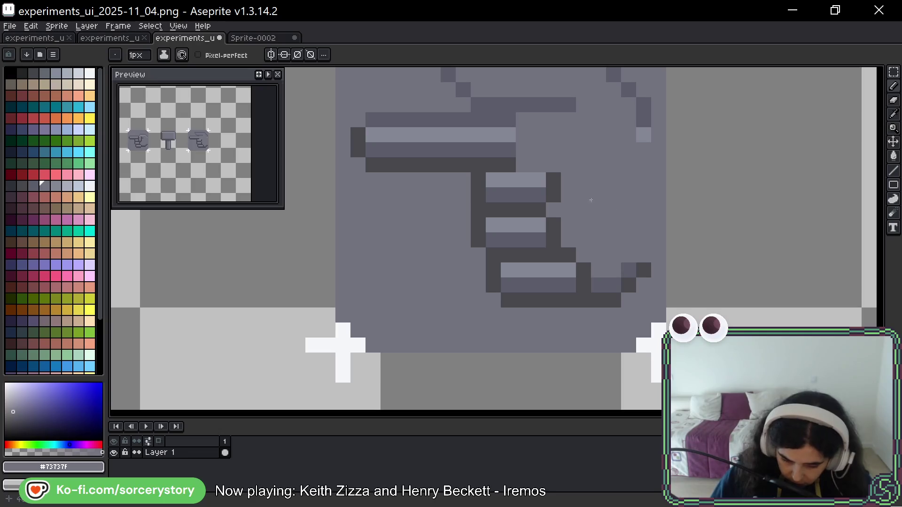
# - Add dark outline pixels and darken the inner shading line leftward across the hand
pyautogui.keyDown('alt'); pyautogui.click(553, 187); pyautogui.keyUp('alt')
pyautogui.click(530, 165)
pyautogui.click(553, 210)
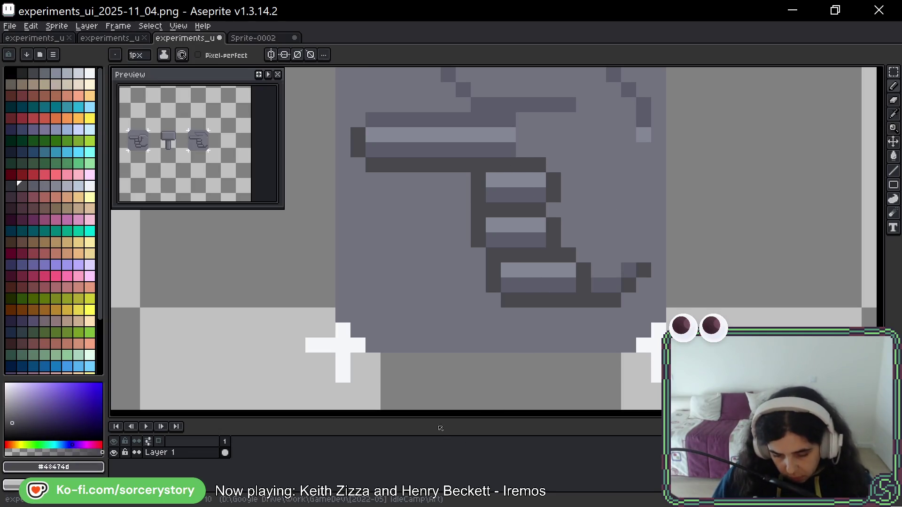
pyautogui.scroll(3, 567, 287)
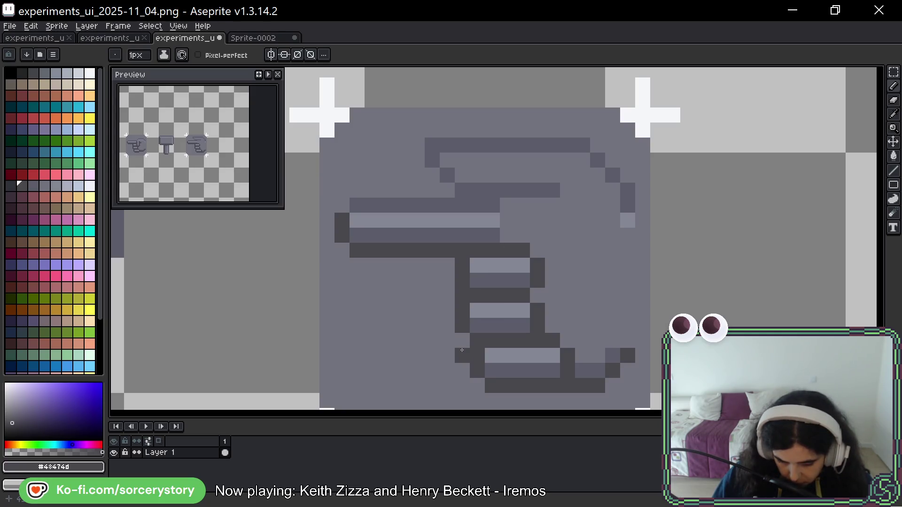
pyautogui.moveTo(553, 191); pyautogui.dragTo(477, 190)
pyautogui.click(463, 190)
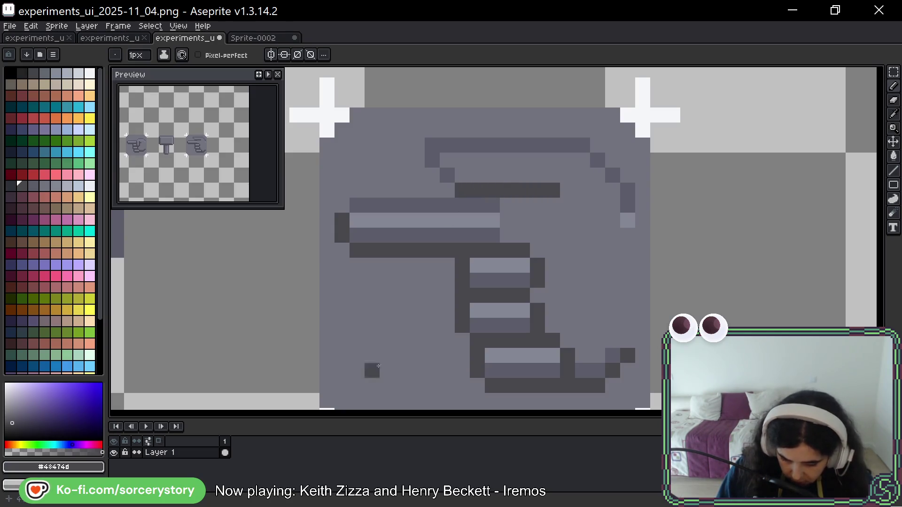
pyautogui.moveTo(491, 205); pyautogui.dragTo(447, 205)
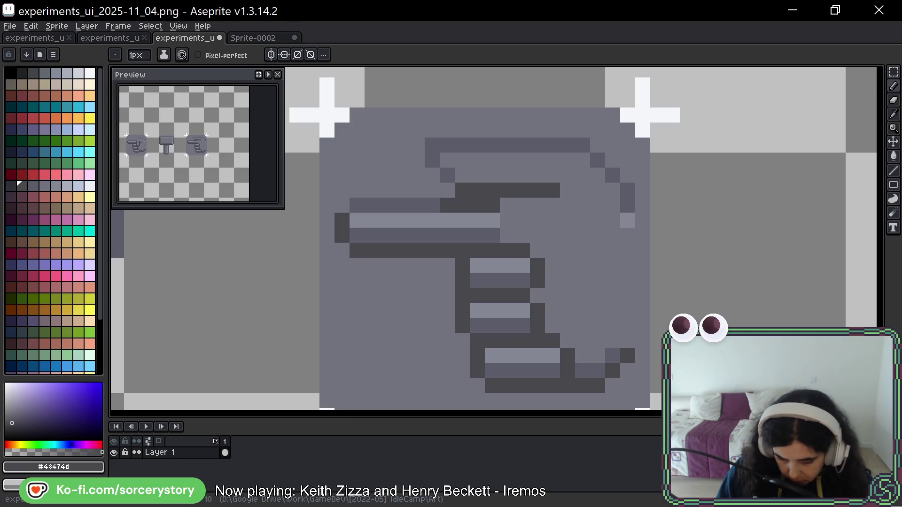
# - Lighten two stray top-edge pixels to mid grey, then select the whole hand button
pyautogui.press('alt')
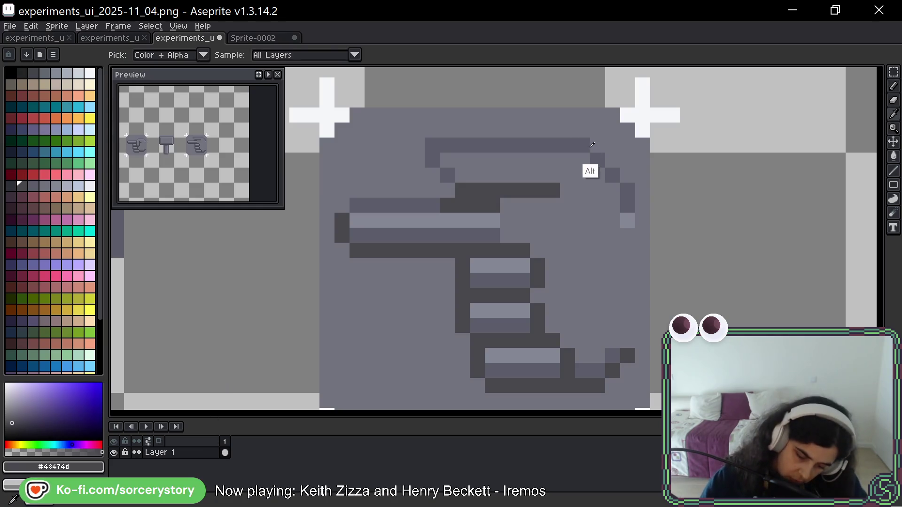
pyautogui.keyDown('alt'); pyautogui.click(597, 155); pyautogui.keyUp('alt')
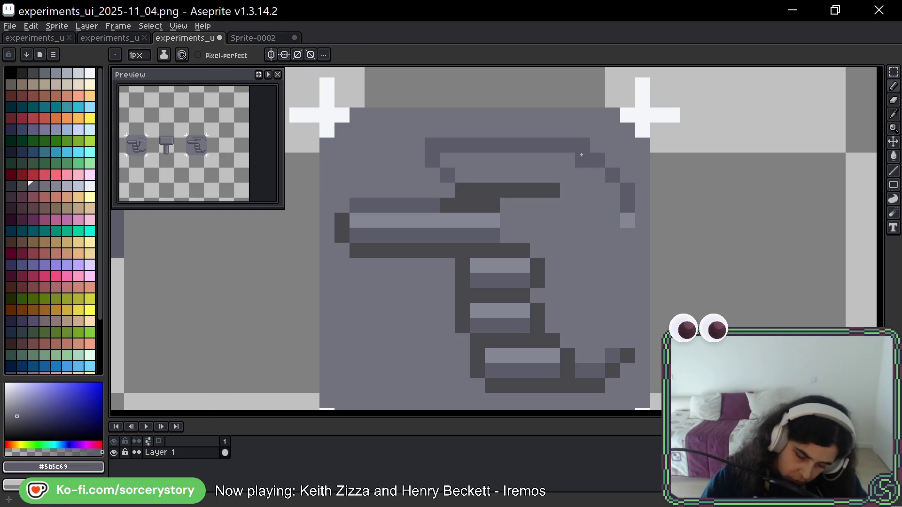
pyautogui.keyDown('alt'); pyautogui.click(594, 143); pyautogui.keyUp('alt')
pyautogui.click(583, 142)
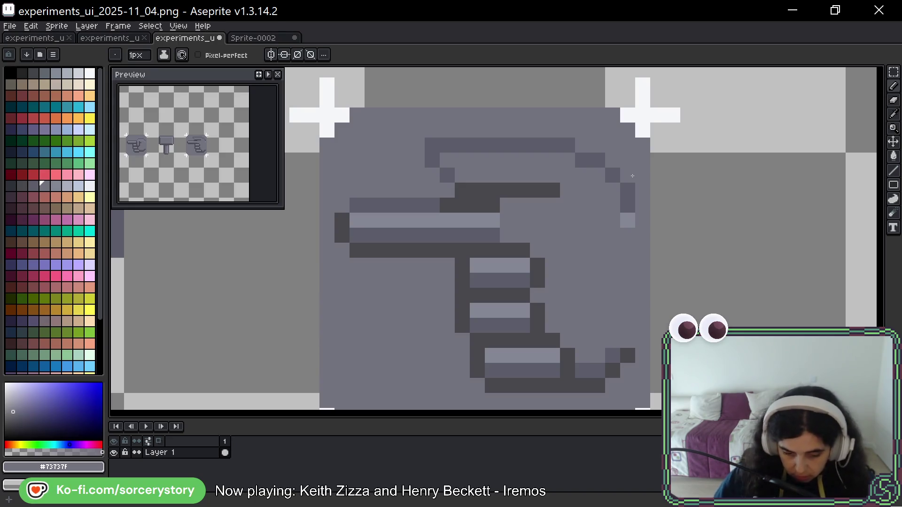
pyautogui.moveTo(610, 322); pyautogui.dragTo(604, 287)
pyautogui.press('w')
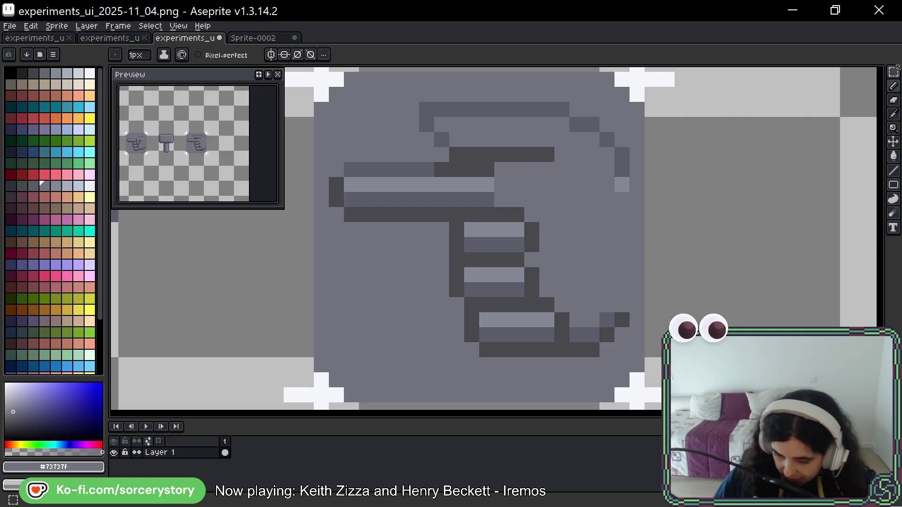
pyautogui.moveTo(630, 86)
pyautogui.mouseDown()
pyautogui.moveTo(409, 322)
pyautogui.moveTo(326, 390)
pyautogui.mouseUp()
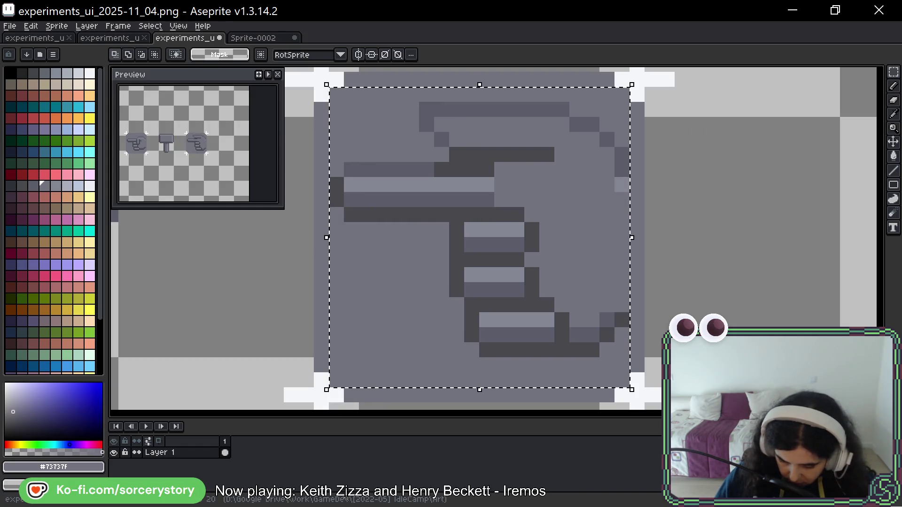
# - Clear the selection and add dark pixels at the end of the bottom row
pyautogui.hotkey('ctrl', 'd')
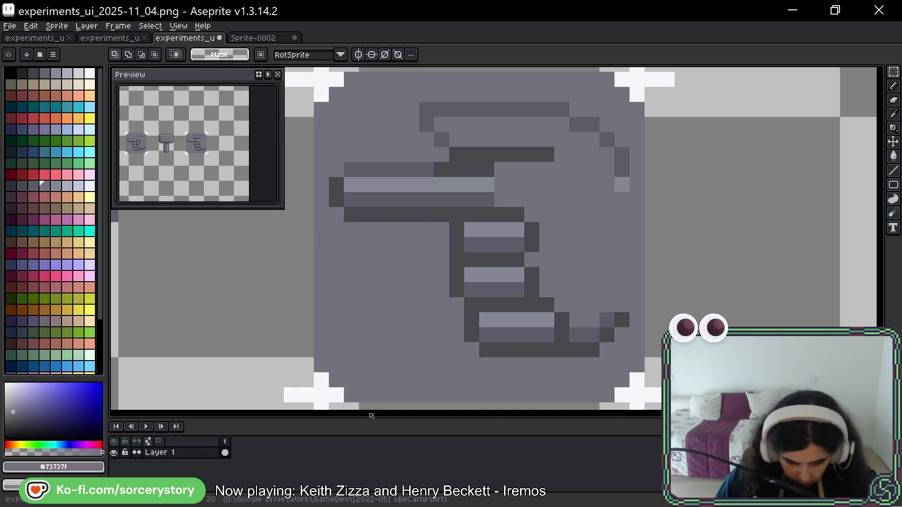
pyautogui.press('b')
pyautogui.keyDown('alt'); pyautogui.click(592, 350); pyautogui.keyUp('alt')
pyautogui.click(607, 350)
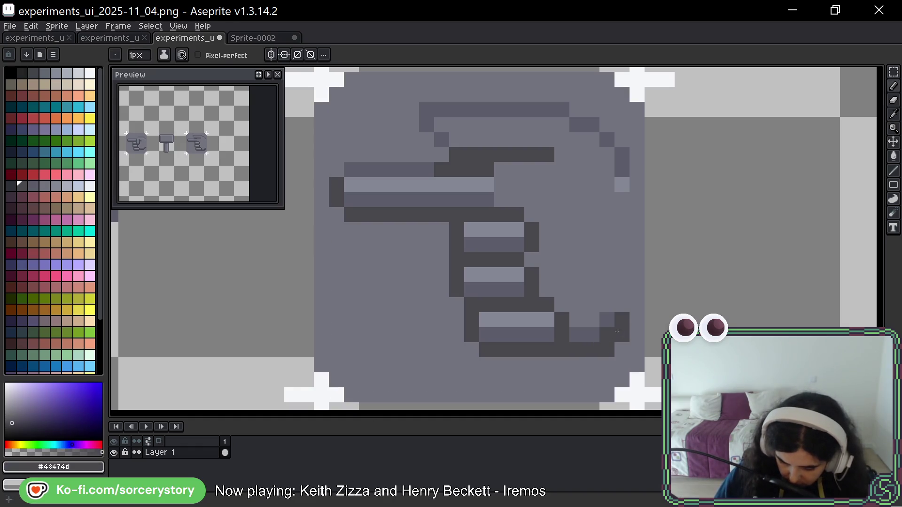
# - Lighten the finger's bottom-right pixels to mid grey, undoing one stray lightened pixel
pyautogui.keyDown('alt'); pyautogui.click(606, 319); pyautogui.keyUp('alt')
pyautogui.moveTo(622, 310); pyautogui.dragTo(622, 321)
pyautogui.keyDown('alt'); pyautogui.click(611, 306); pyautogui.keyUp('alt')
pyautogui.click(607, 319)
pyautogui.click(592, 350)
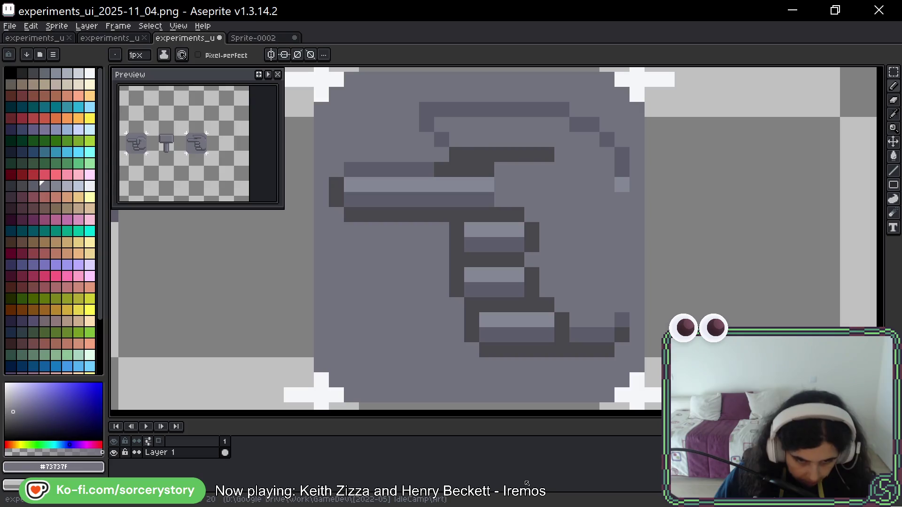
pyautogui.click(526, 306)
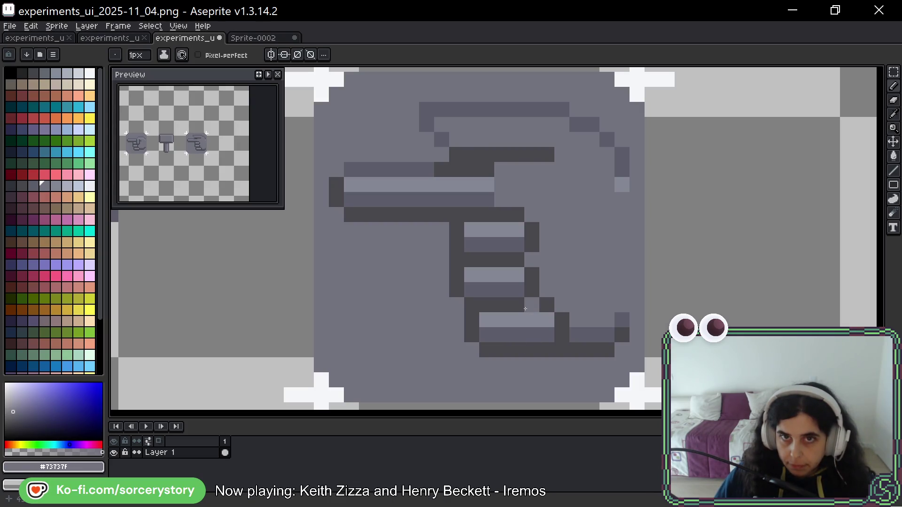
pyautogui.hotkey('ctrl', 'z')
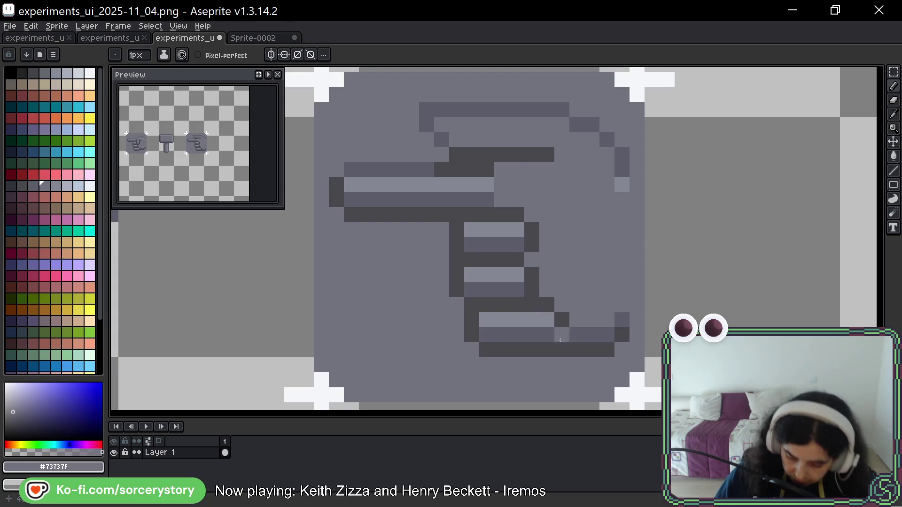
pyautogui.press('h')
pyautogui.moveTo(643, 266); pyautogui.dragTo(643, 291)
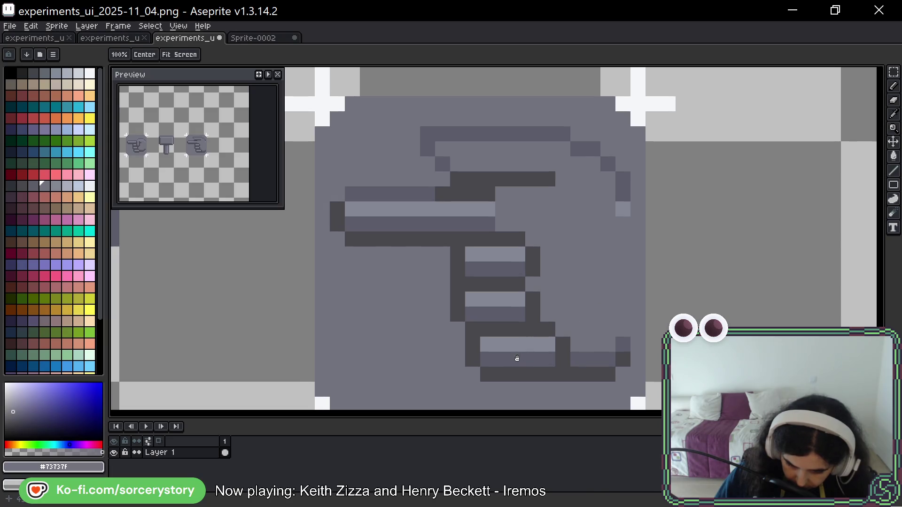
pyautogui.hscroll(10, 524, 364)
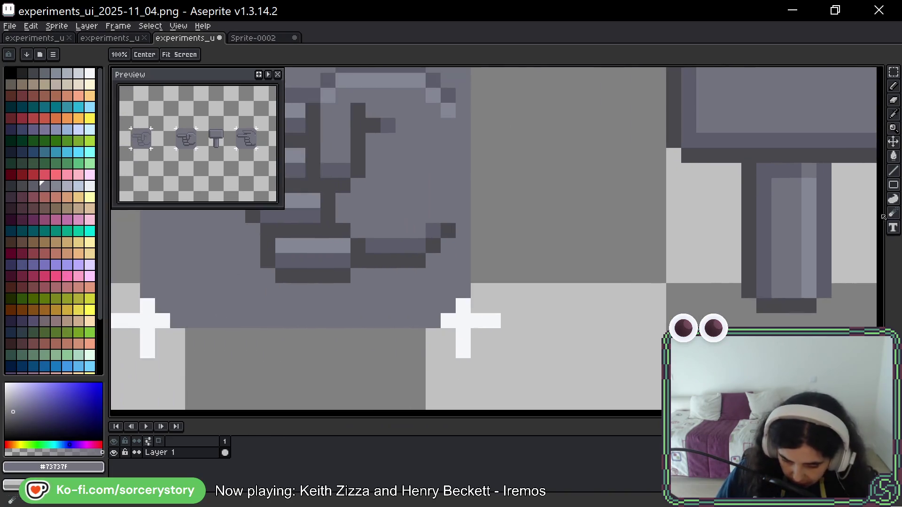
# - Drag the marquee-selected hand button into the empty cell below the other hand tile
pyautogui.press('b')
pyautogui.scroll(-4, 832, 212)
pyautogui.hscroll(4, 779, 197)
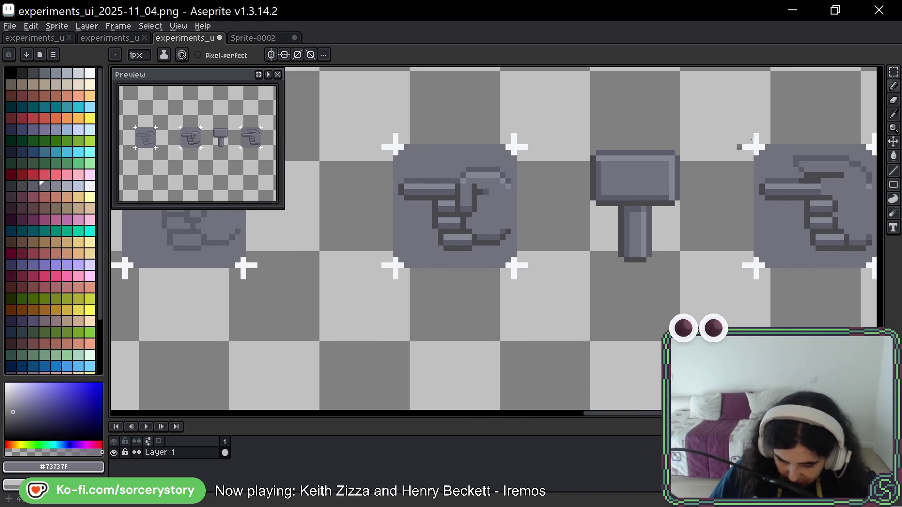
pyautogui.press('m')
pyautogui.moveTo(320, 70); pyautogui.dragTo(590, 342)
pyautogui.moveTo(486, 213)
pyautogui.mouseDown()
pyautogui.moveTo(708, 261)
pyautogui.moveTo(406, 325)
pyautogui.mouseUp()
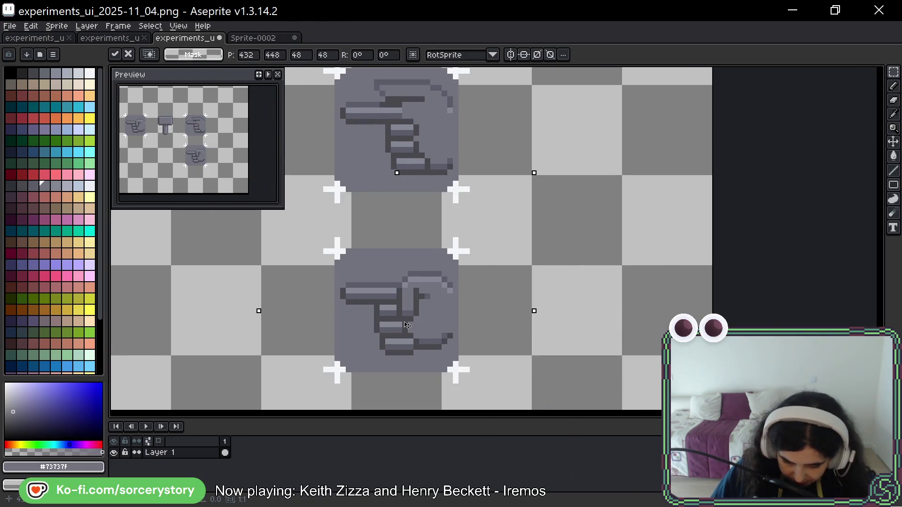
pyautogui.moveTo(445, 135); pyautogui.dragTo(529, 208)
pyautogui.hotkey('ctrl', 'd')
pyautogui.scroll(1, 493, 160)
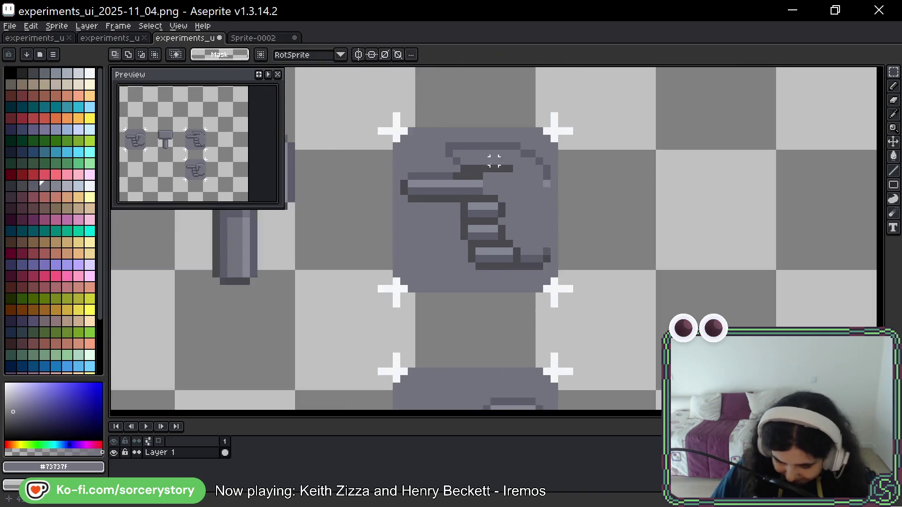
pyautogui.scroll(1, 493, 160)
pyautogui.scroll(-2, 493, 169)
pyautogui.moveTo(503, 304); pyautogui.dragTo(483, 220)
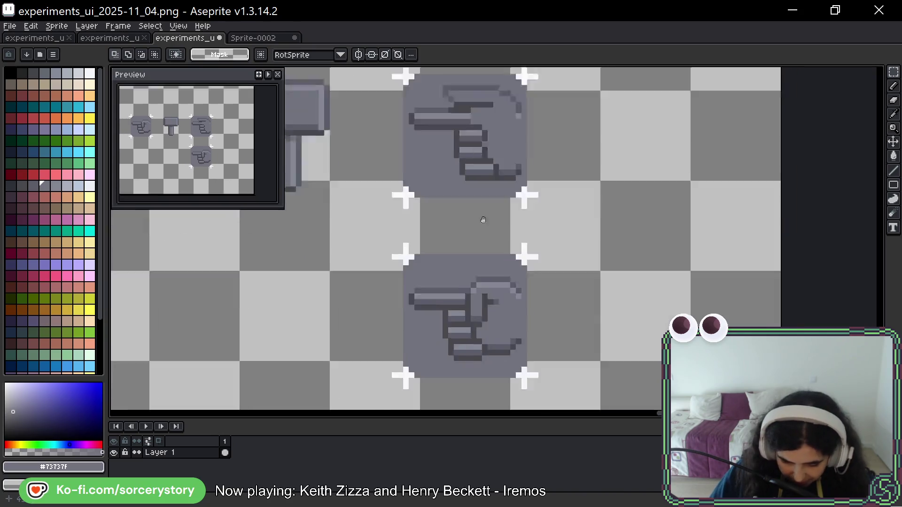
pyautogui.scroll(4, 483, 220)
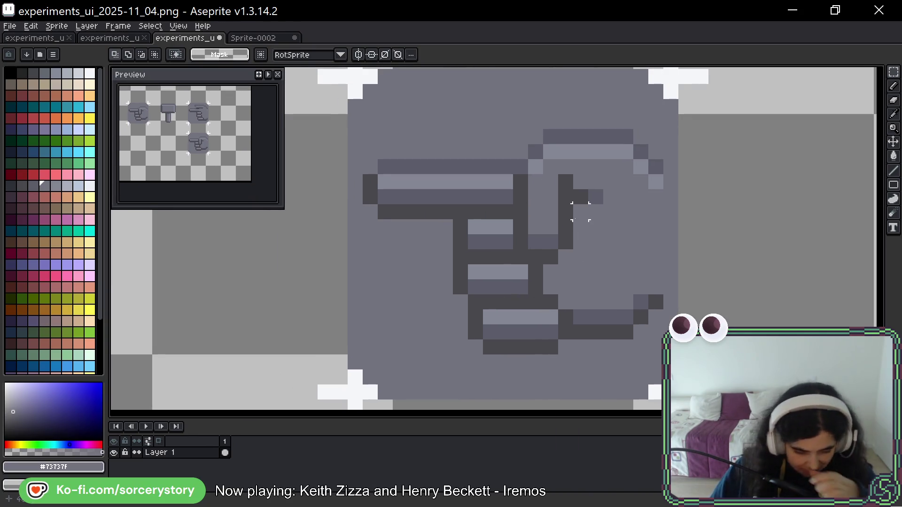
# - Outline the lowest finger's bottom edge in dark grey and repaint the lower finger area lighter
pyautogui.press('b')
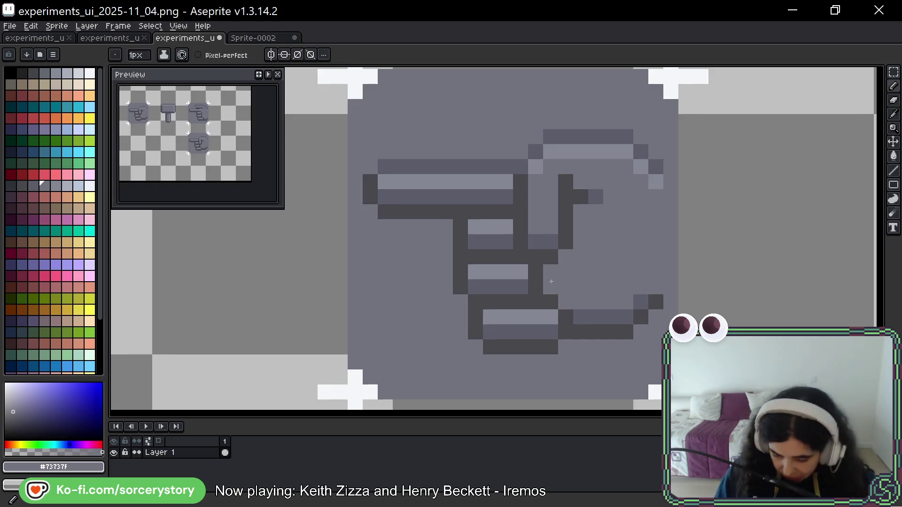
pyautogui.keyDown('alt'); pyautogui.click(566, 333); pyautogui.keyUp('alt')
pyautogui.click(563, 348)
pyautogui.moveTo(563, 344)
pyautogui.mouseDown()
pyautogui.moveTo(621, 344)
pyautogui.moveTo(578, 331)
pyautogui.mouseUp()
pyautogui.click(648, 321)
pyautogui.keyDown('alt'); pyautogui.click(641, 314); pyautogui.keyUp('alt')
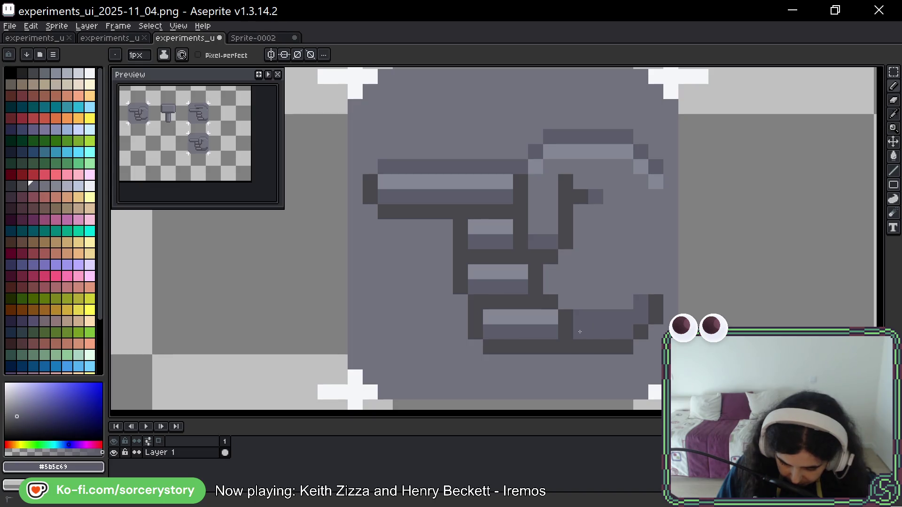
pyautogui.keyDown('alt'); pyautogui.click(647, 285); pyautogui.keyUp('alt')
pyautogui.moveTo(627, 315)
pyautogui.mouseDown()
pyautogui.moveTo(599, 317)
pyautogui.moveTo(580, 331)
pyautogui.mouseUp()
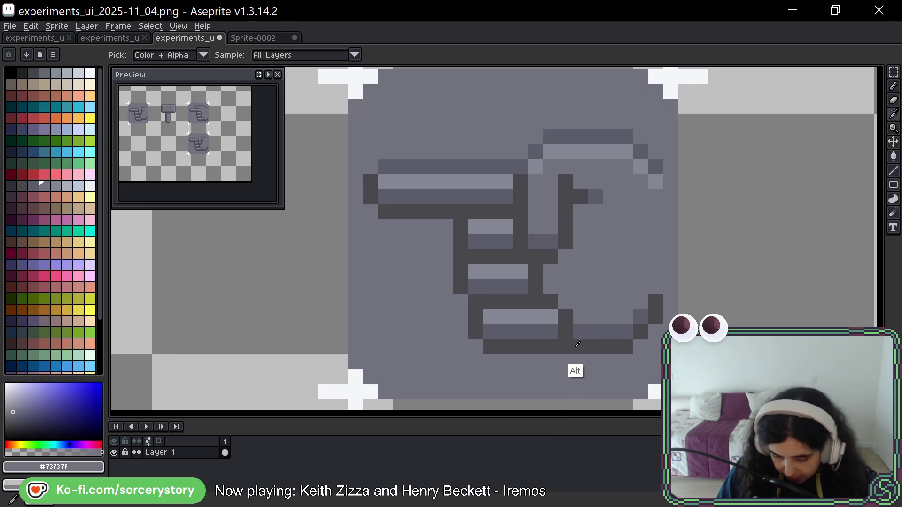
# - Draw a dark outline curving up under the thumb, shaded with light and mid-grey pixels
pyautogui.keyDown('alt'); pyautogui.click(551, 353); pyautogui.keyUp('alt')
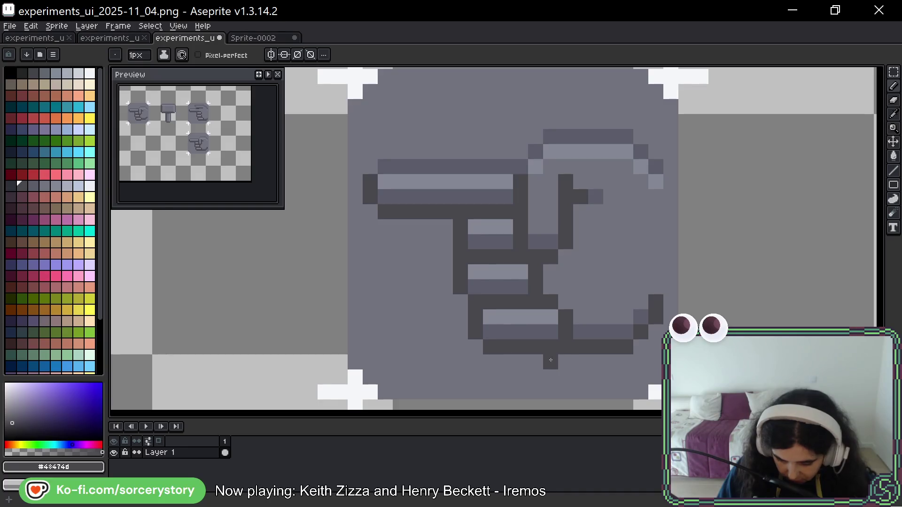
pyautogui.moveTo(574, 362)
pyautogui.mouseDown()
pyautogui.moveTo(627, 363)
pyautogui.moveTo(641, 348)
pyautogui.mouseUp()
pyautogui.keyDown('alt'); pyautogui.click(642, 315); pyautogui.keyUp('alt')
pyautogui.moveTo(642, 314); pyautogui.dragTo(656, 303)
pyautogui.click(655, 317)
pyautogui.keyDown('alt'); pyautogui.click(630, 328); pyautogui.keyUp('alt')
pyautogui.moveTo(627, 348)
pyautogui.mouseDown()
pyautogui.moveTo(583, 348)
pyautogui.moveTo(638, 317)
pyautogui.mouseUp()
pyautogui.keyDown('alt'); pyautogui.click(605, 317); pyautogui.keyUp('alt')
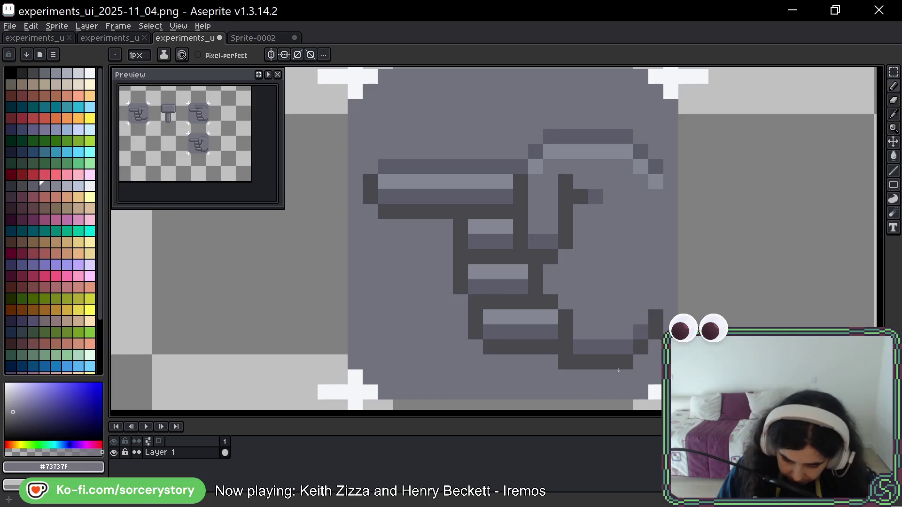
pyautogui.keyDown('alt'); pyautogui.click(644, 347); pyautogui.keyUp('alt')
pyautogui.click(658, 306)
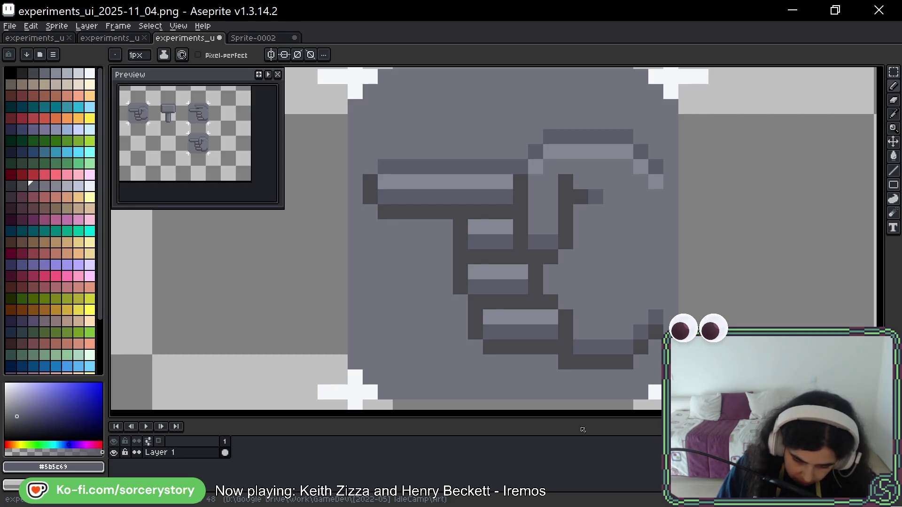
# - Try extending the bottom outline left, then undo and redo through history to keep part of it
pyautogui.keyDown('alt'); pyautogui.click(566, 362); pyautogui.keyUp('alt')
pyautogui.moveTo(551, 362); pyautogui.dragTo(521, 362)
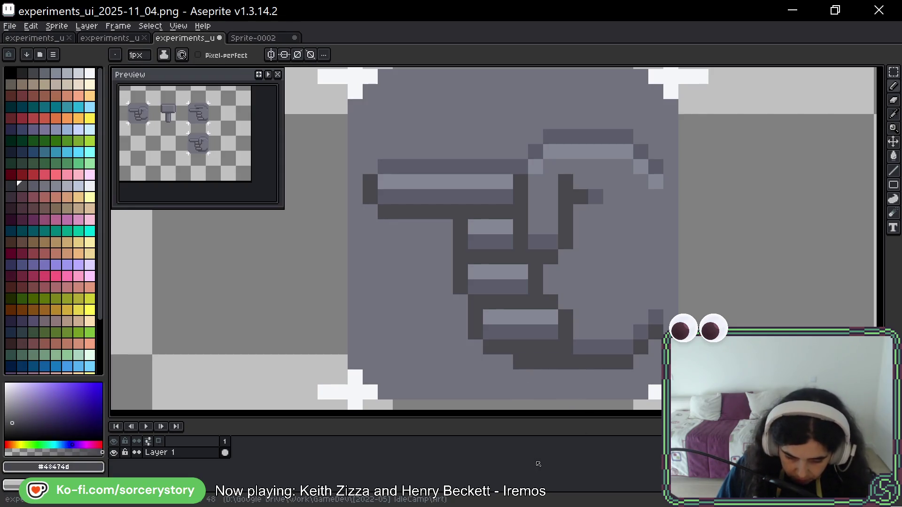
pyautogui.click(505, 363)
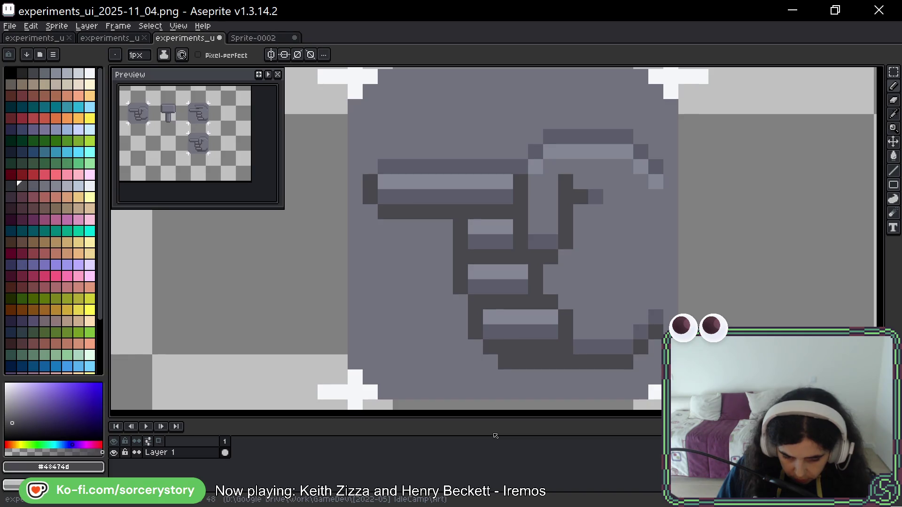
pyautogui.hotkey('ctrl', 'z')
pyautogui.hotkey('ctrl', 'z')
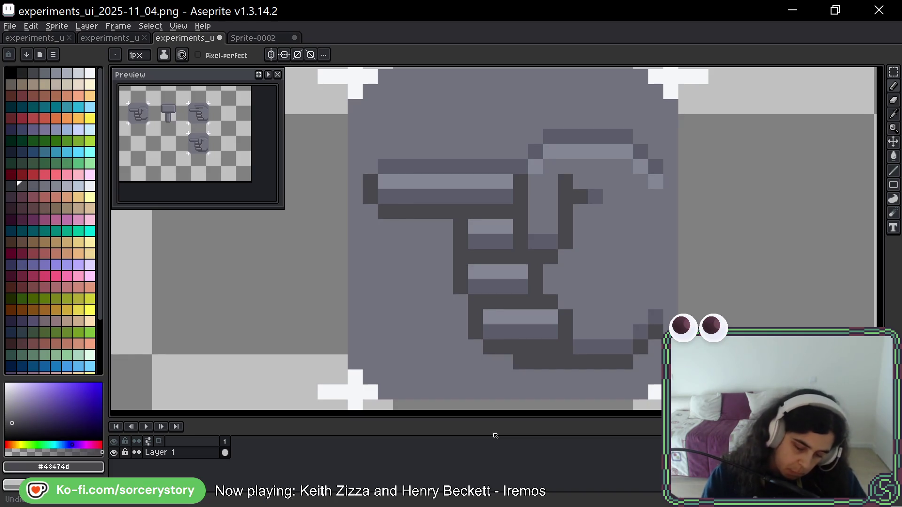
pyautogui.hotkey('ctrl', 'z')
pyautogui.hotkey('ctrl', 'z')
pyautogui.hotkey('ctrl', 'y')
pyautogui.hotkey('ctrl', 'y')
pyautogui.hotkey('ctrl', 'y')
pyautogui.hotkey('ctrl', 'z')
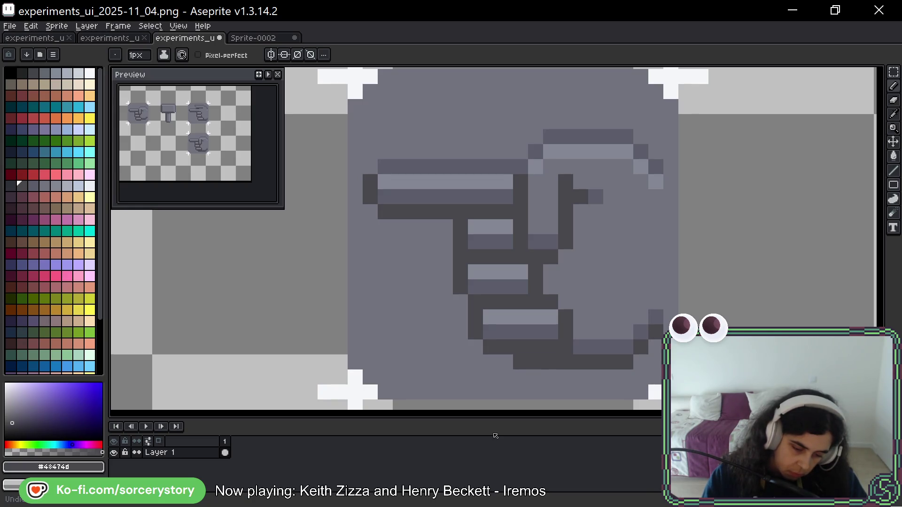
pyautogui.hotkey('ctrl', 'z')
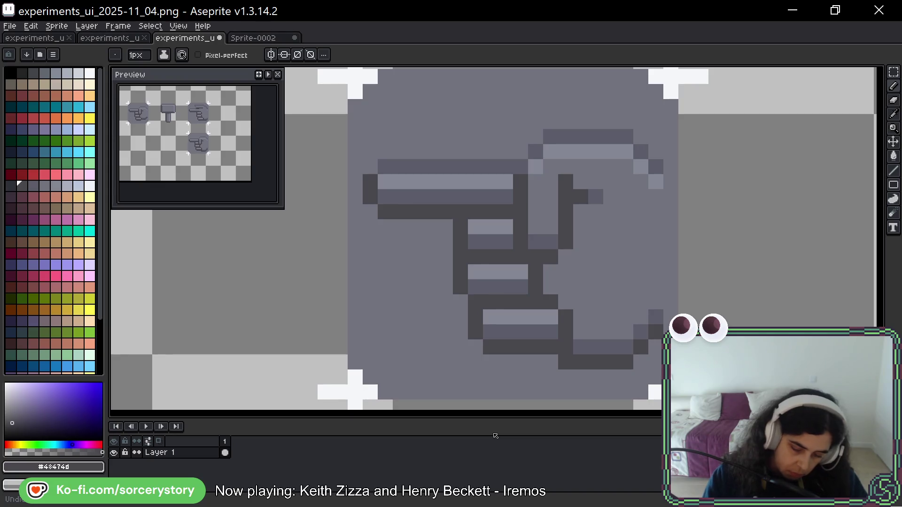
pyautogui.hotkey('ctrl', 'y')
pyautogui.hotkey('ctrl', 'y')
pyautogui.hotkey('ctrl', 'y')
pyautogui.hotkey('ctrl', 'z')
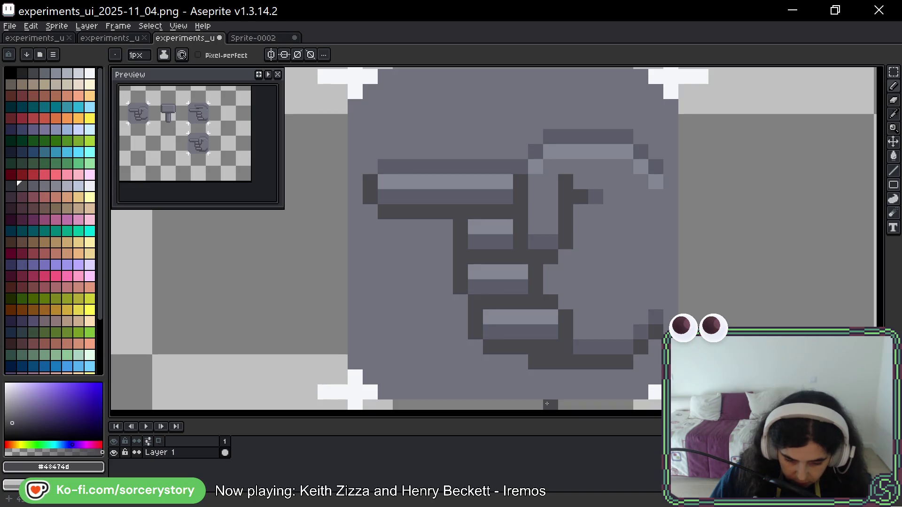
# - Add light highlights below the index finger and touch up the middle finger, then view the experiments_ui_2025-11_02.aseprite mockup
pyautogui.keyDown('alt'); pyautogui.click(595, 158); pyautogui.keyUp('alt')
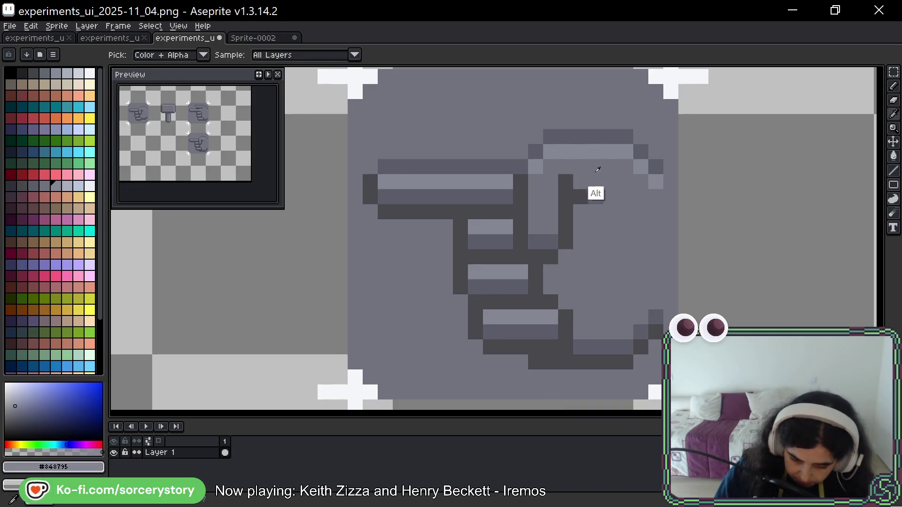
pyautogui.click(581, 212)
pyautogui.click(580, 226)
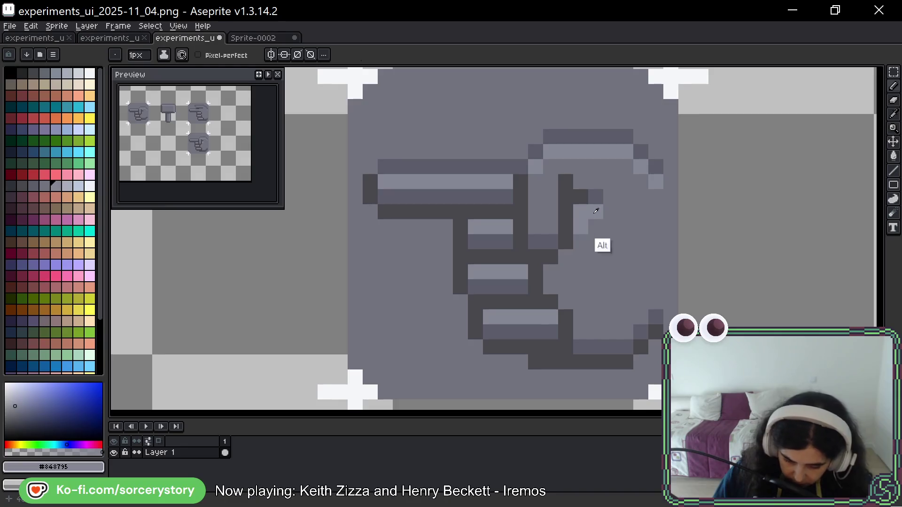
pyautogui.keyDown('alt'); pyautogui.click(594, 198); pyautogui.keyUp('alt')
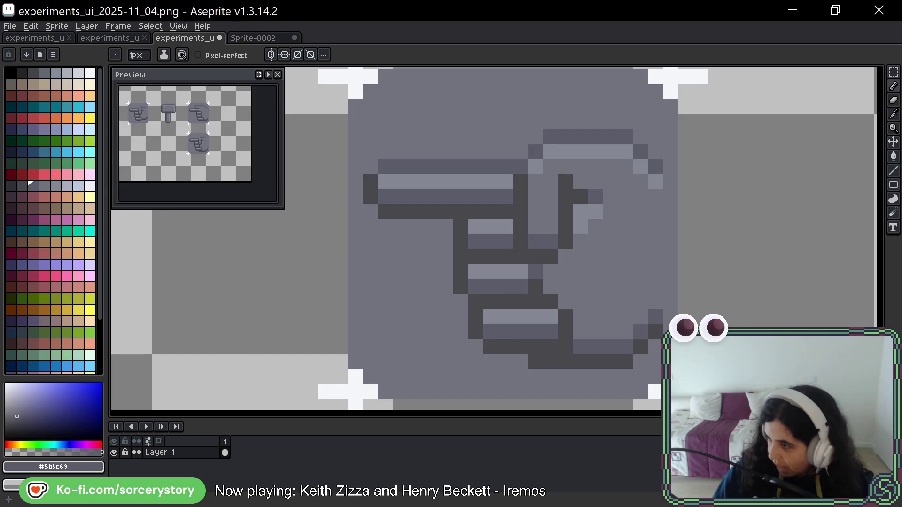
pyautogui.click(539, 265)
pyautogui.rightClick(495, 298)
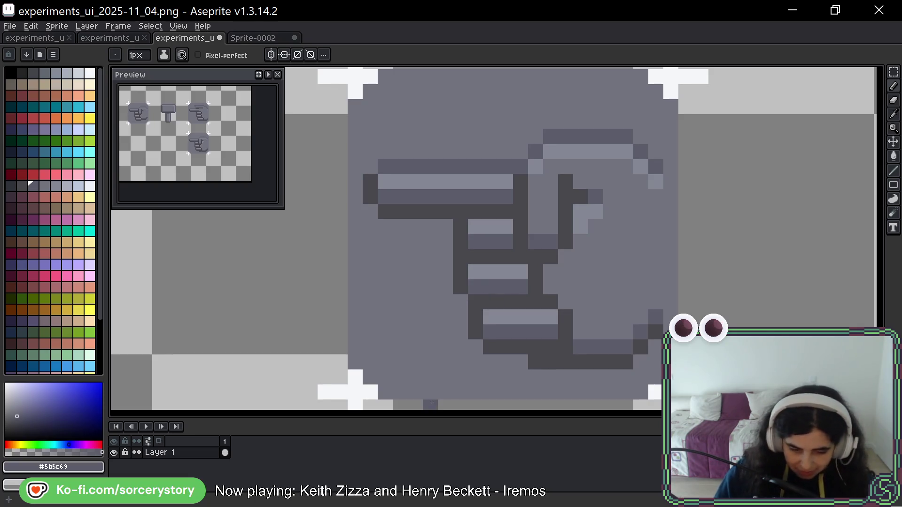
pyautogui.click(35, 37)
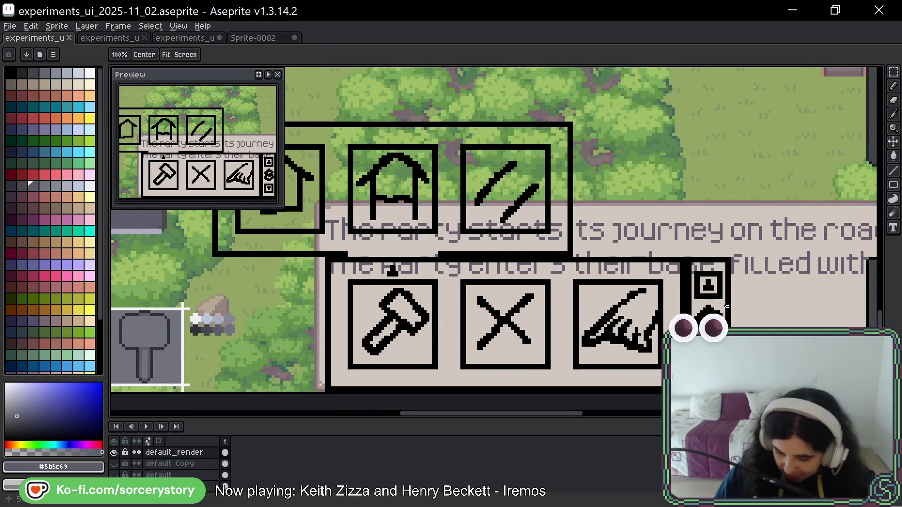
# - Return to the experiments_ui_2025-11_04.png sheet and marquee-select the whole hand icon
pyautogui.moveTo(727, 305); pyautogui.dragTo(676, 273)
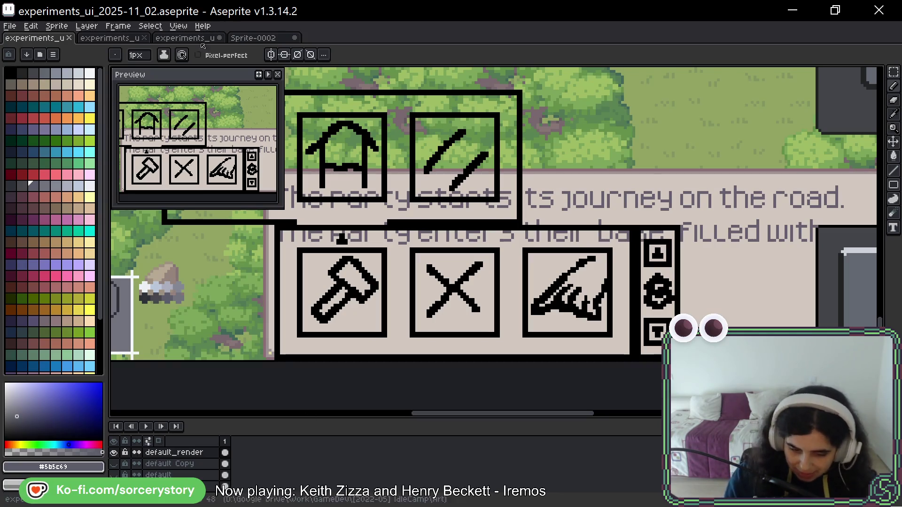
pyautogui.click(185, 38)
pyautogui.moveTo(694, 213); pyautogui.dragTo(668, 225)
pyautogui.moveTo(600, 334)
pyautogui.mouseDown()
pyautogui.moveTo(613, 295)
pyautogui.moveTo(619, 306)
pyautogui.mouseUp()
pyautogui.press('m')
pyautogui.moveTo(890, 81)
pyautogui.moveTo(646, 91); pyautogui.dragTo(346, 391)
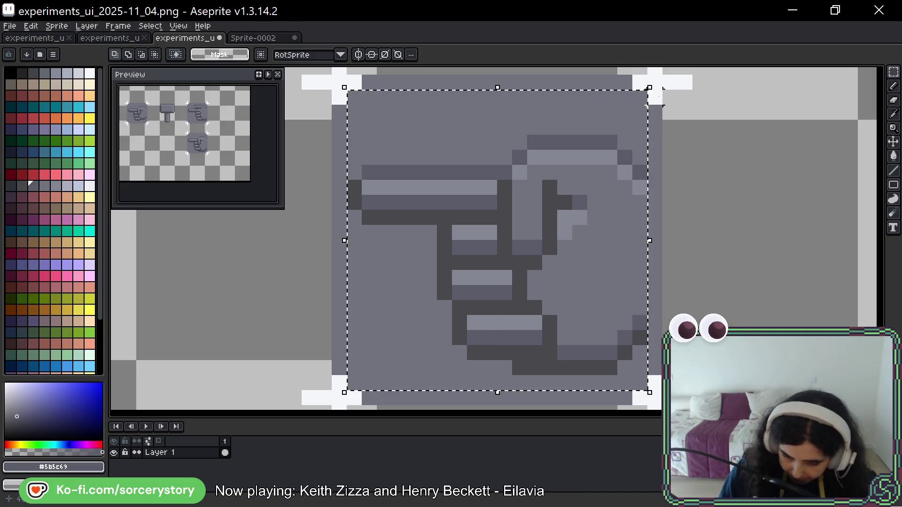
# - Nudge the icon up one pixel and move its bottom rows down one pixel to close the gap
pyautogui.hotkey('ctrl', 'd')
pyautogui.moveTo(350, 108); pyautogui.dragTo(648, 382)
pyautogui.press('Up')
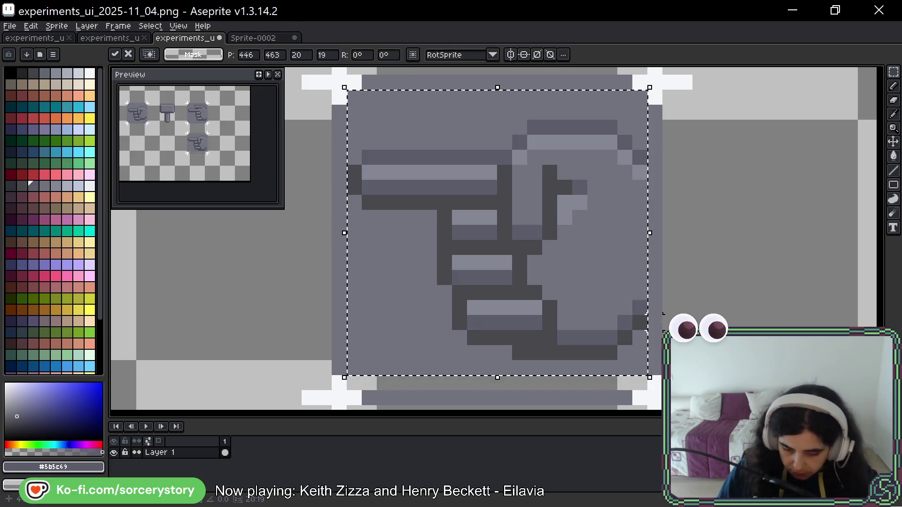
pyautogui.hotkey('ctrl', 'd')
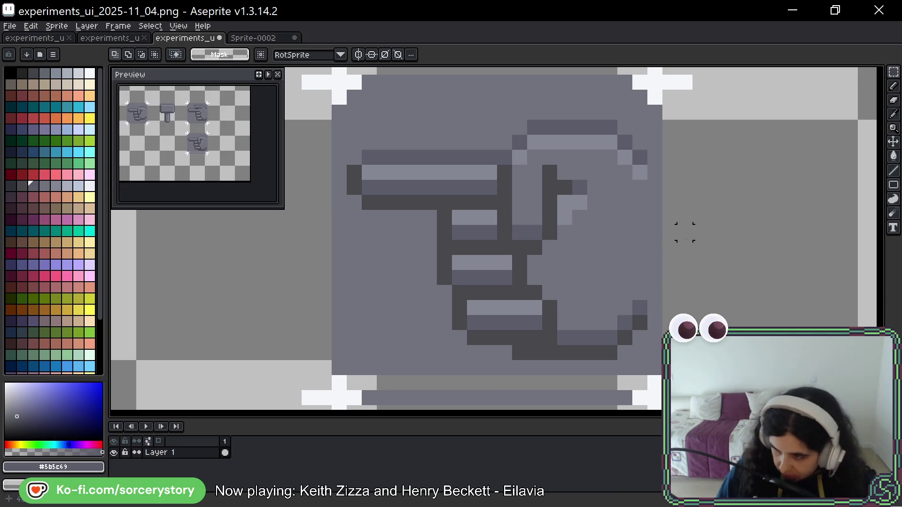
pyautogui.moveTo(345, 361)
pyautogui.mouseDown()
pyautogui.moveTo(362, 376)
pyautogui.moveTo(649, 376)
pyautogui.mouseUp()
pyautogui.moveTo(497, 377); pyautogui.dragTo(497, 394)
pyautogui.hotkey('ctrl', 'd')
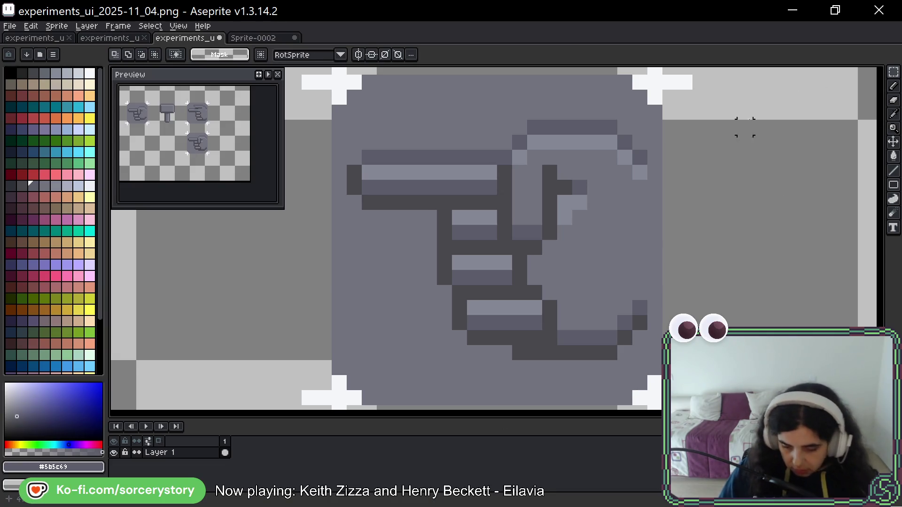
# - Draw a short darker vertical stroke inside the hand with the pencil
pyautogui.moveTo(721, 224); pyautogui.dragTo(703, 218)
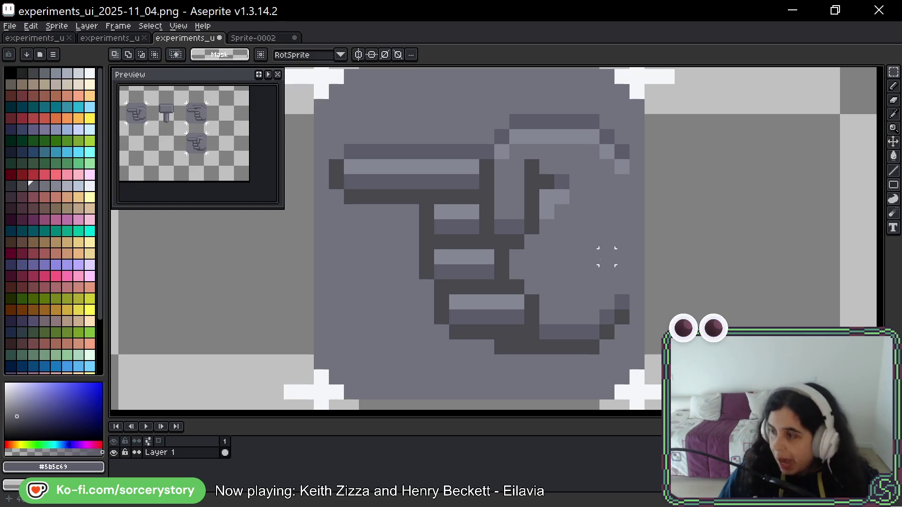
pyautogui.press('b')
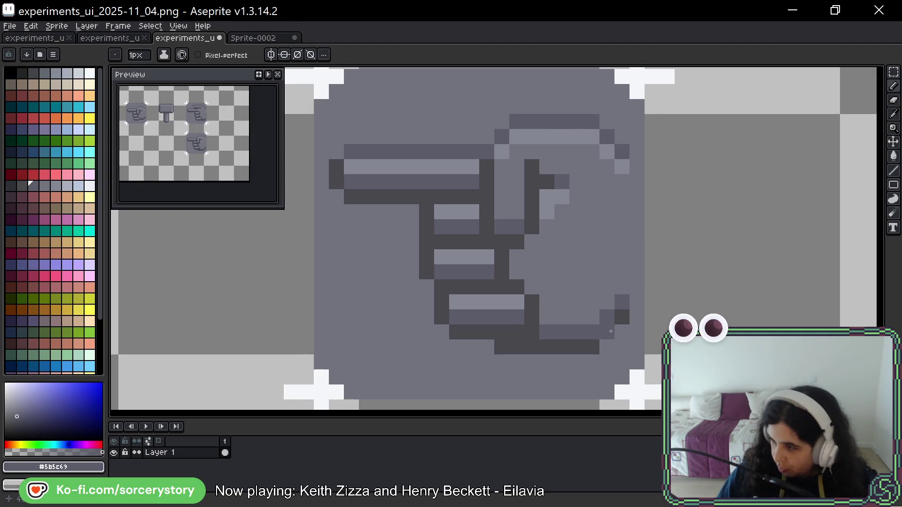
pyautogui.press('space')
pyautogui.moveTo(758, 235)
pyautogui.mouseDown()
pyautogui.moveTo(752, 261)
pyautogui.moveTo(733, 255)
pyautogui.moveTo(737, 242)
pyautogui.moveTo(731, 255)
pyautogui.mouseUp()
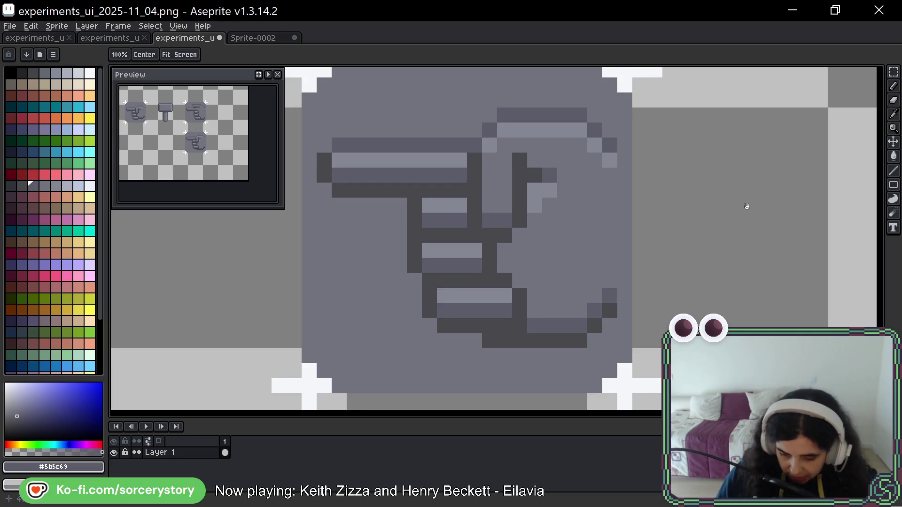
pyautogui.moveTo(746, 206); pyautogui.dragTo(745, 221)
pyautogui.moveTo(698, 286); pyautogui.dragTo(706, 278)
pyautogui.press('b')
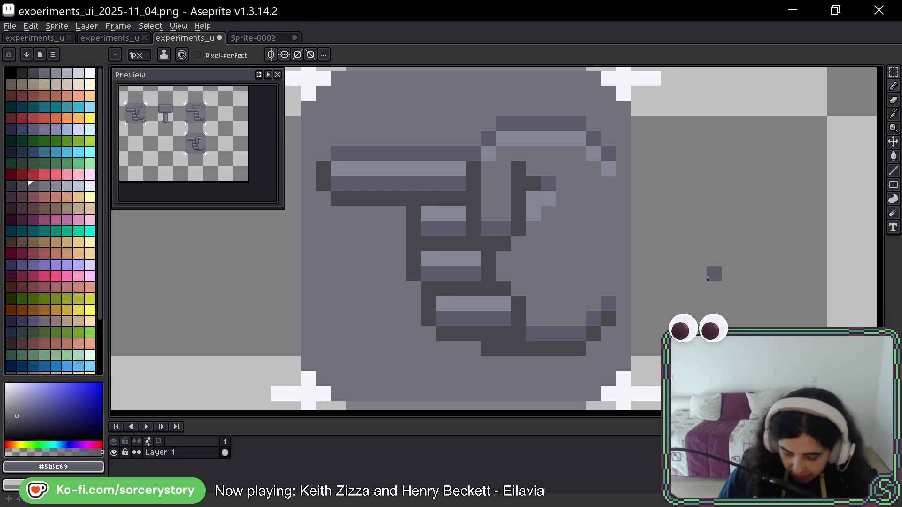
pyautogui.scroll(-1, 707, 258)
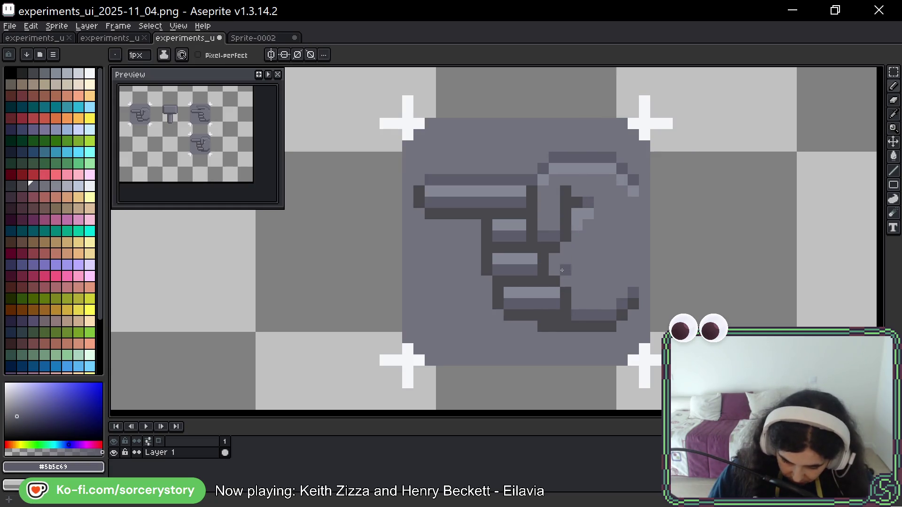
pyautogui.moveTo(563, 250)
pyautogui.mouseDown()
pyautogui.moveTo(555, 269)
pyautogui.moveTo(565, 282)
pyautogui.mouseUp()
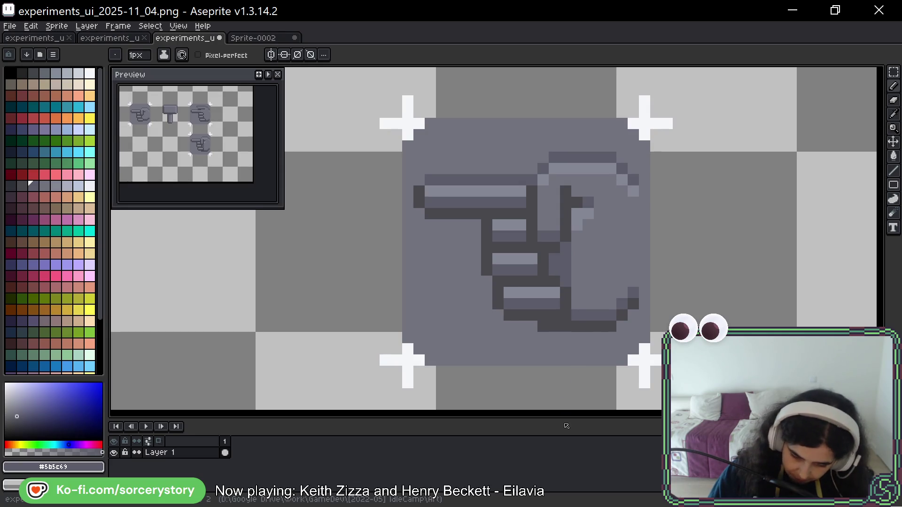
# - Redraw the darker stroke inside the hand and darken several knuckle shading pixels
pyautogui.hotkey('ctrl', 'z')
pyautogui.click(554, 259)
pyautogui.moveTo(553, 261); pyautogui.dragTo(566, 283)
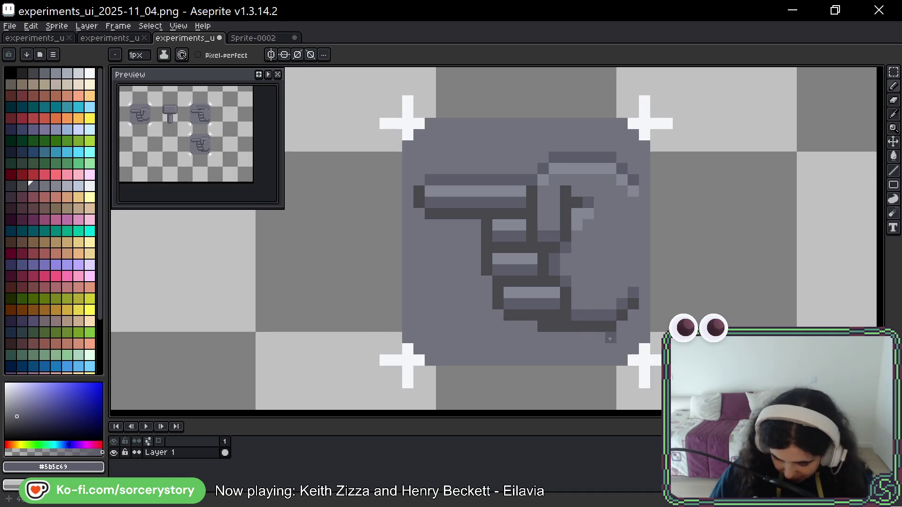
pyautogui.click(577, 304)
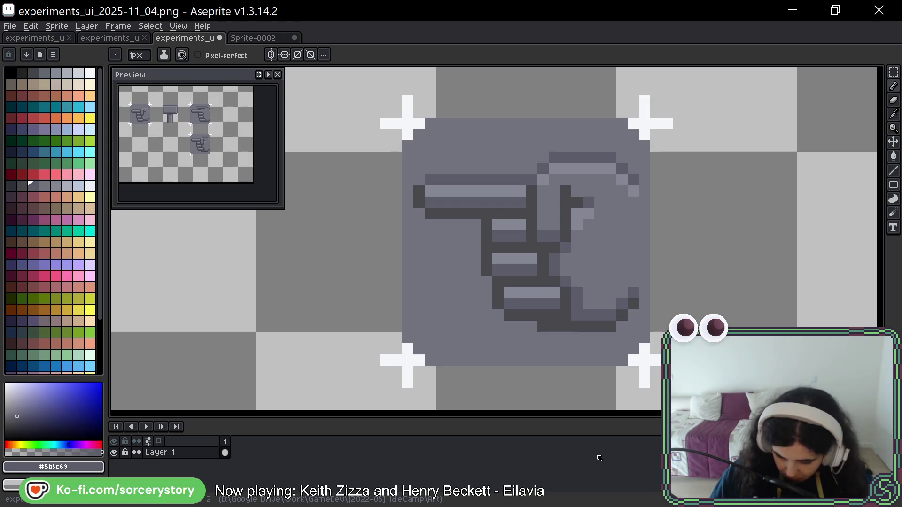
pyautogui.click(576, 213)
pyautogui.click(576, 225)
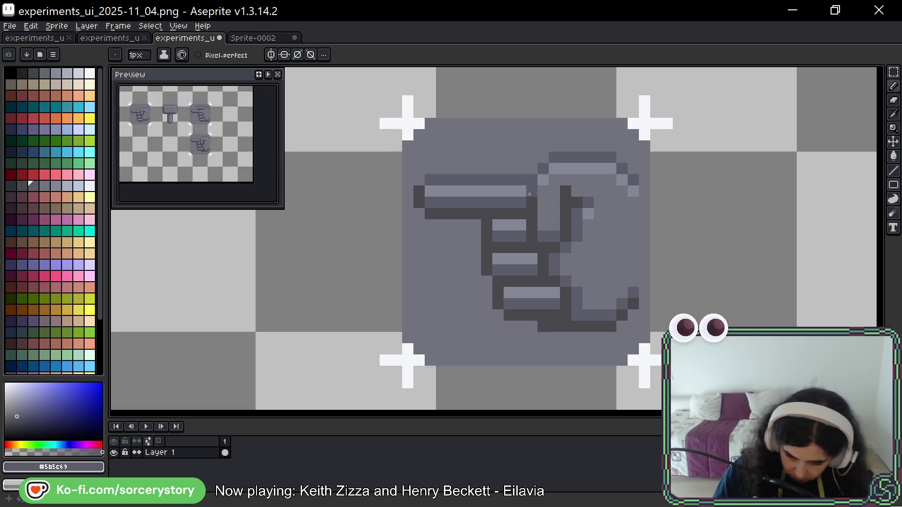
pyautogui.moveTo(483, 284)
pyautogui.mouseDown()
pyautogui.moveTo(688, 246)
pyautogui.moveTo(597, 393)
pyautogui.moveTo(611, 329)
pyautogui.moveTo(690, 312)
pyautogui.mouseUp()
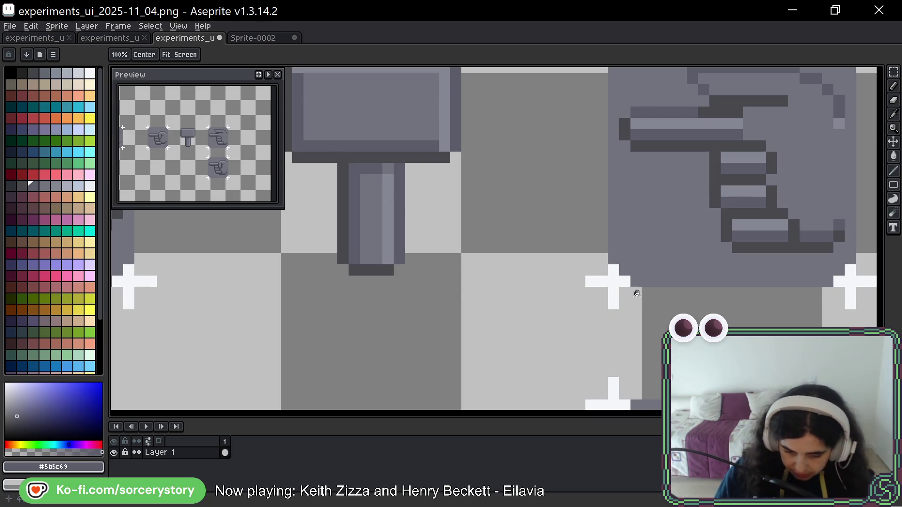
# - Pick gray #73737f and paint one pixel into the pointing finger's light bar
pyautogui.scroll(-5, 587, 282)
pyautogui.hscroll(3, 587, 282)
pyautogui.press('b')
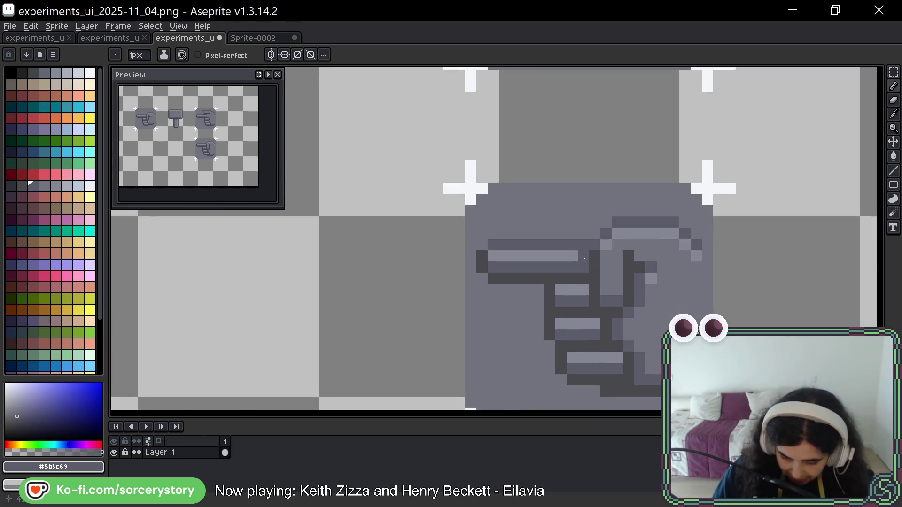
pyautogui.keyDown('alt'); pyautogui.click(618, 290); pyautogui.keyUp('alt')
pyautogui.click(583, 256)
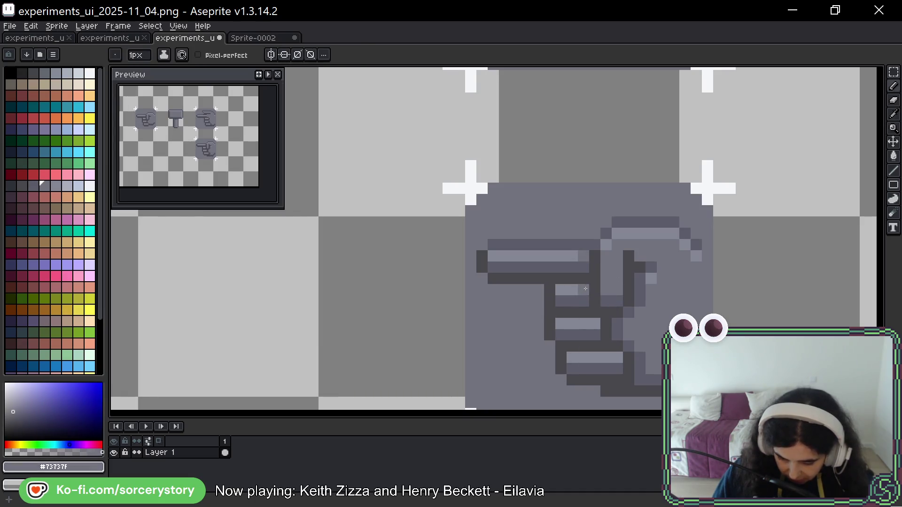
pyautogui.moveTo(632, 343); pyautogui.dragTo(630, 288)
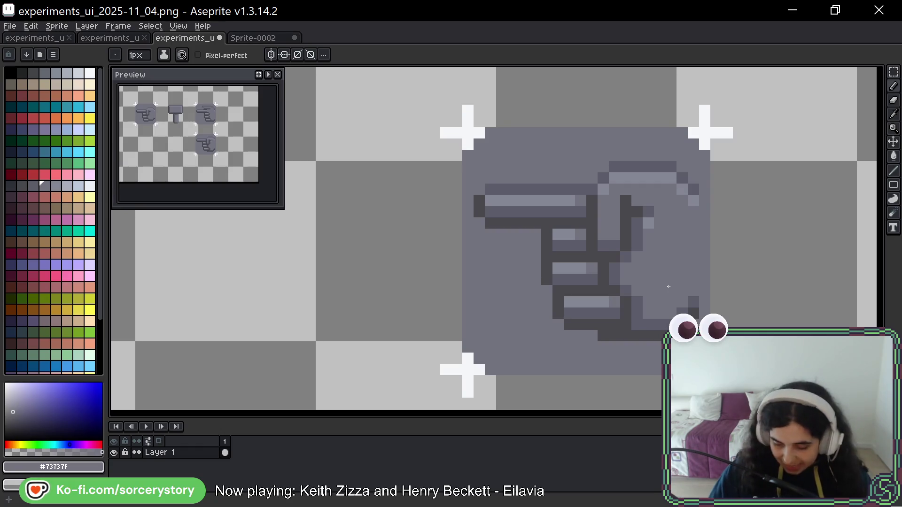
# - Switch over to the Ave, Viriate! debug window with Alt+Tab
pyautogui.scroll(-3, 775, 177)
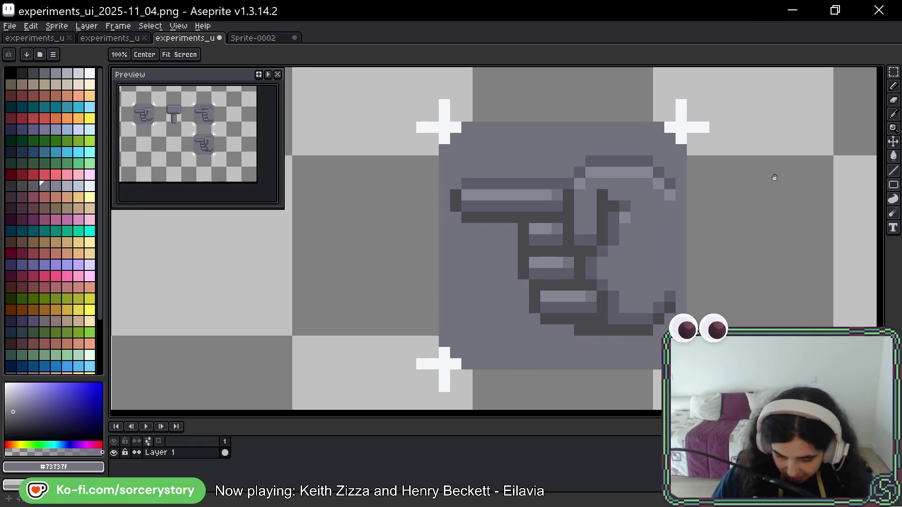
pyautogui.moveTo(749, 199); pyautogui.dragTo(745, 213)
pyautogui.press('alt')
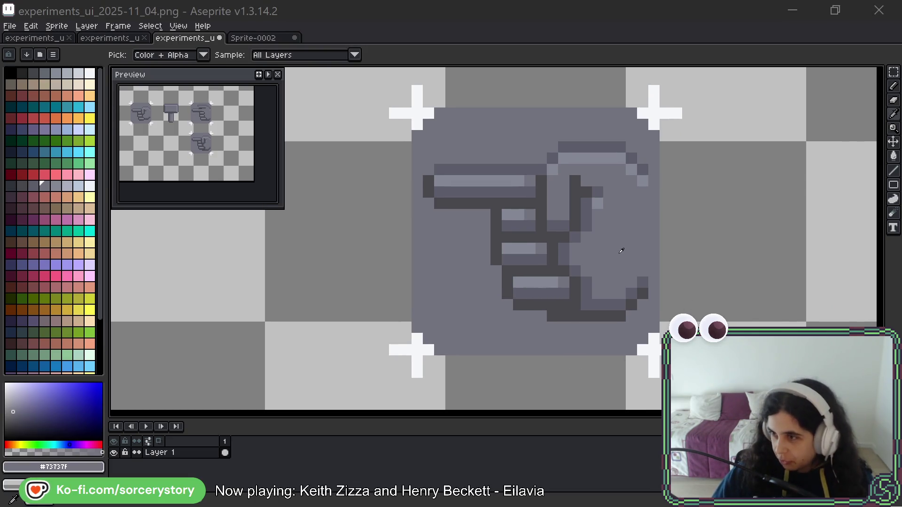
pyautogui.hotkey('alt', 'Tab')
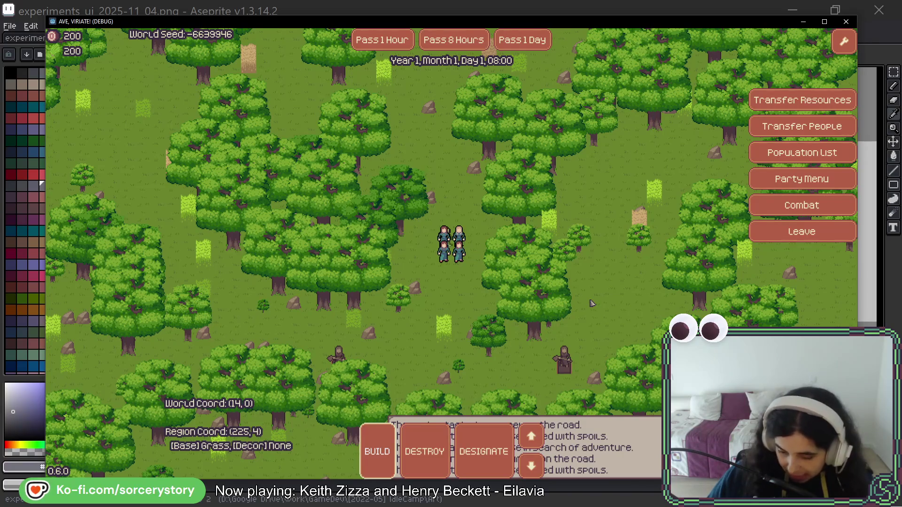
# - Pan the forest map with W and S, then leave the game to return to Aseprite
pyautogui.press('w')
pyautogui.press('s')
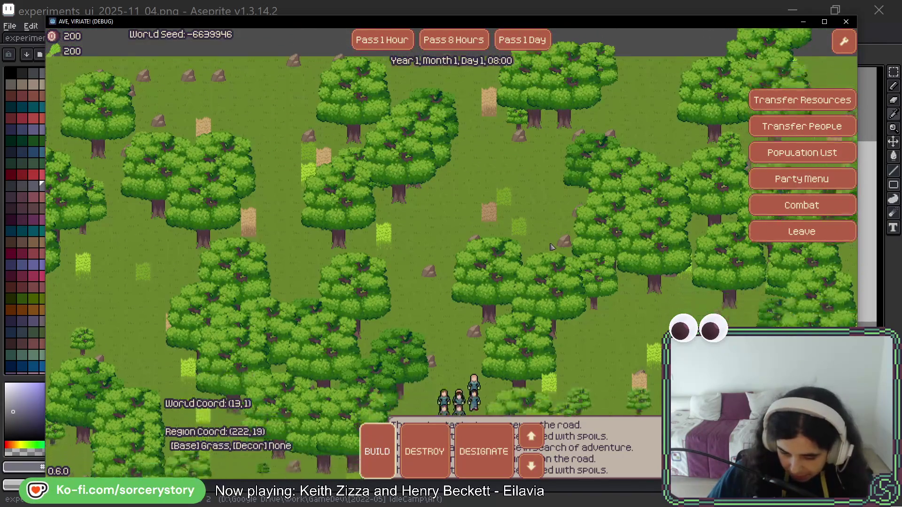
pyautogui.press('s')
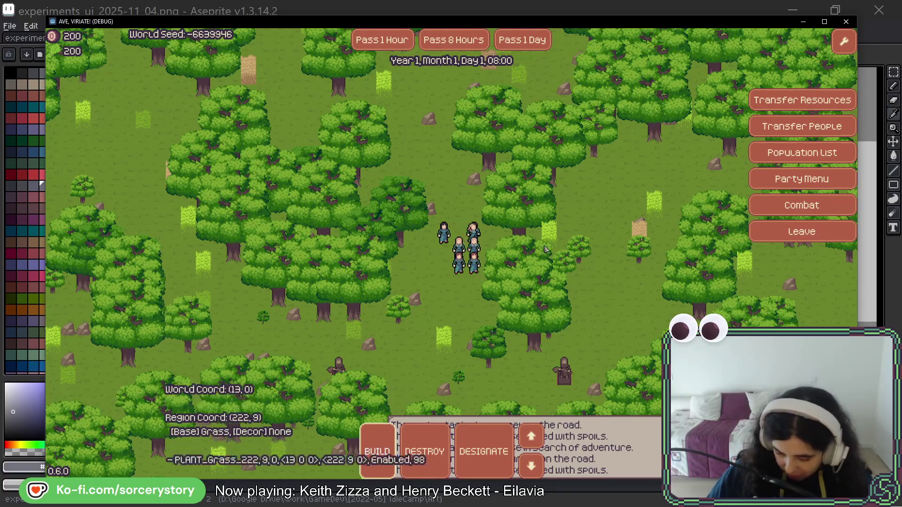
pyautogui.hotkey('alt', 'F4')
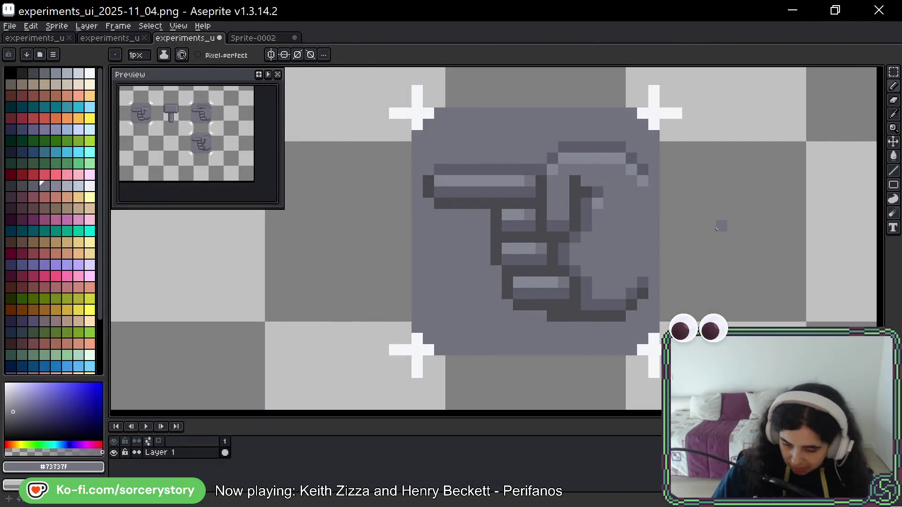
# - Glance at the game and come back, then marquee-select the whole pointing-hand button
pyautogui.press('space')
pyautogui.moveTo(729, 246); pyautogui.dragTo(702, 254)
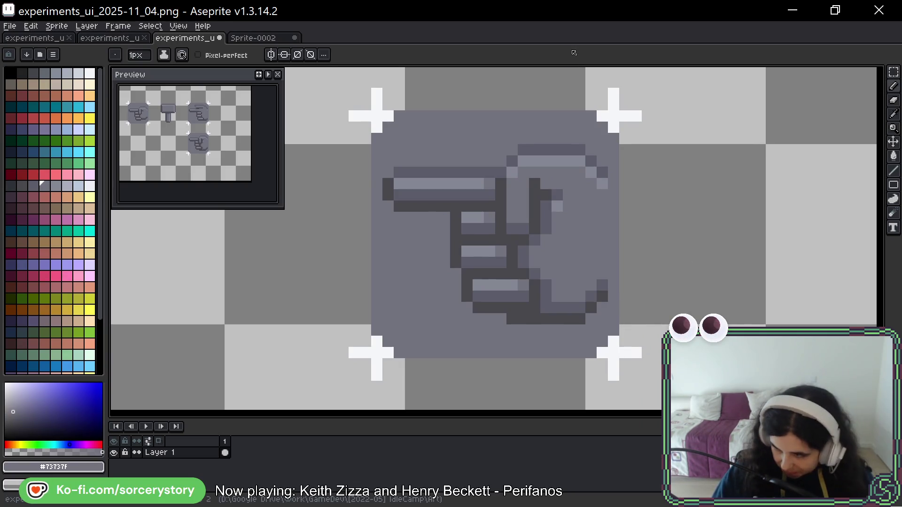
pyautogui.press('space')
pyautogui.moveTo(699, 182); pyautogui.dragTo(665, 154)
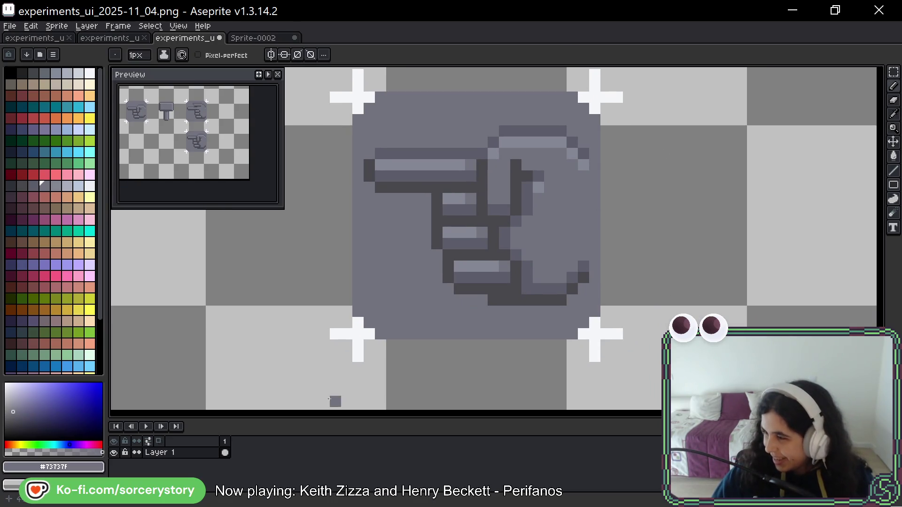
pyautogui.press('alt')
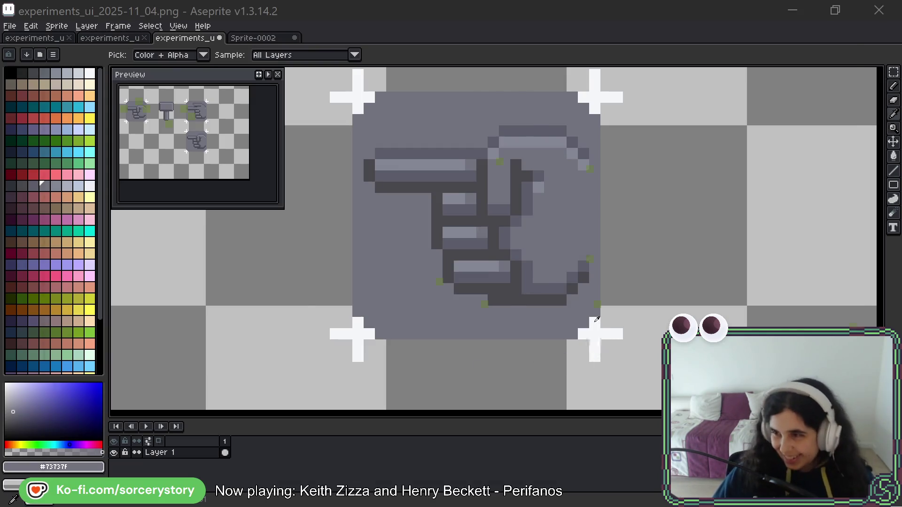
pyautogui.hotkey('alt', 'Tab')
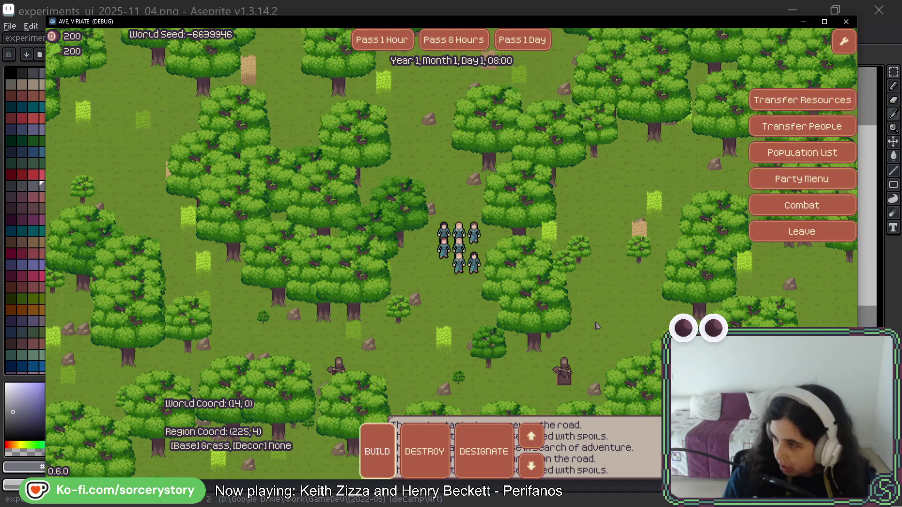
pyautogui.hotkey('alt', 'Tab')
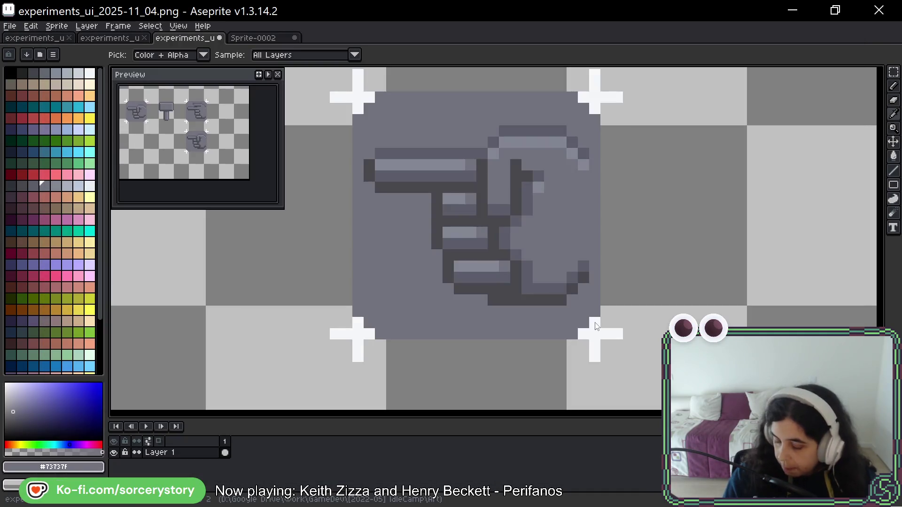
pyautogui.press('m')
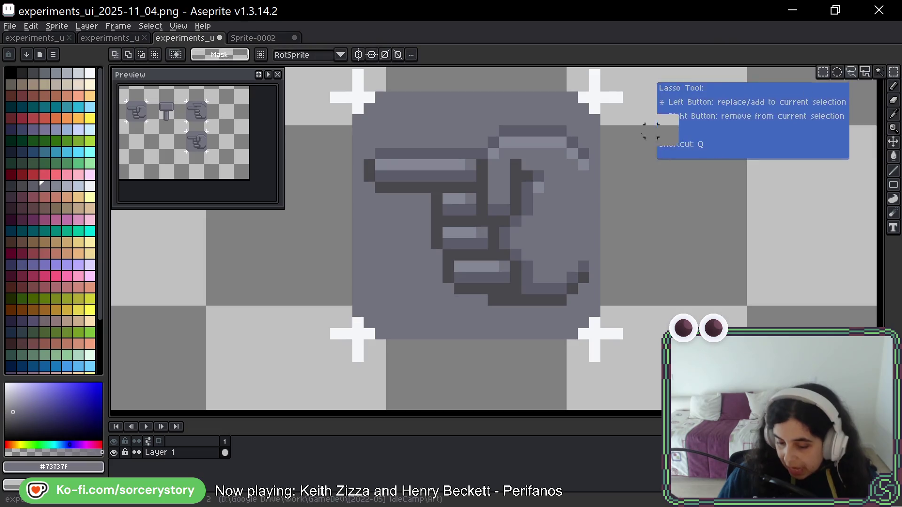
pyautogui.moveTo(589, 101); pyautogui.dragTo(362, 330)
# - Duplicate the hand button to the right with Ctrl-drag and rotate the copy -45°
pyautogui.press('ctrl')
pyautogui.hotkey('ctrl', 'd')
pyautogui.moveTo(595, 96)
pyautogui.mouseDown()
pyautogui.moveTo(413, 261)
pyautogui.moveTo(354, 339)
pyautogui.mouseUp()
pyautogui.scroll(-1, 448, 276)
pyautogui.moveTo(470, 237)
pyautogui.mouseDown()
pyautogui.moveTo(777, 241)
pyautogui.moveTo(553, 202)
pyautogui.mouseUp()
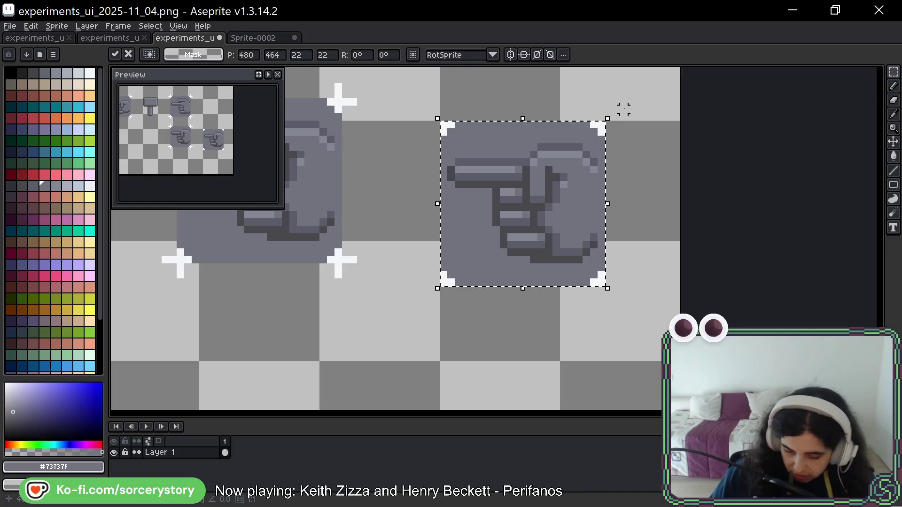
pyautogui.moveTo(613, 110)
pyautogui.mouseDown()
pyautogui.moveTo(661, 174)
pyautogui.moveTo(663, 153)
pyautogui.mouseUp()
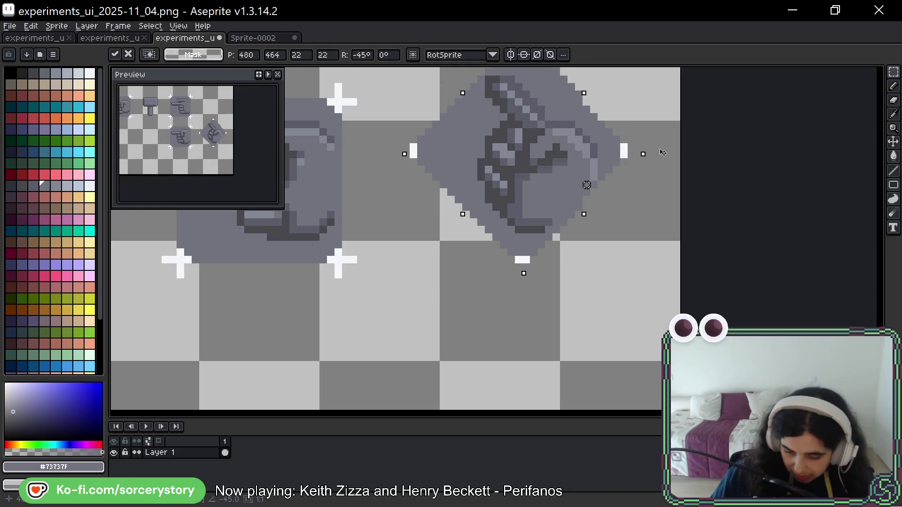
pyautogui.scroll(-3, 675, 192)
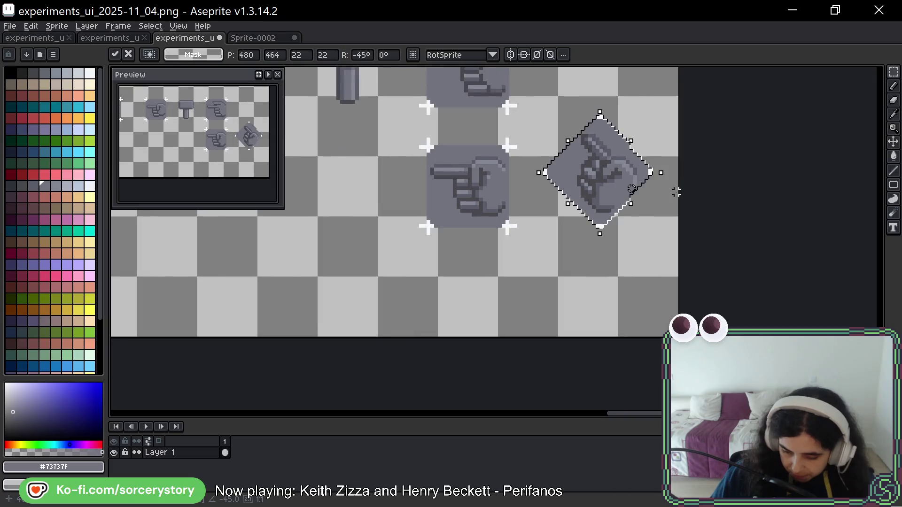